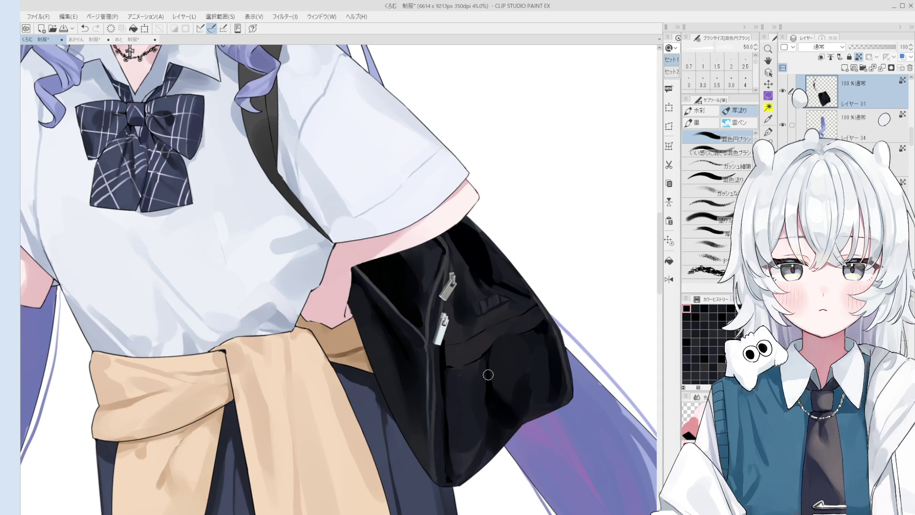
# Darken the bag's front pocket, undoing and redoing strokes while resizing the brush between 25 and 100.
pyautogui.scroll(-3, 521, 379)
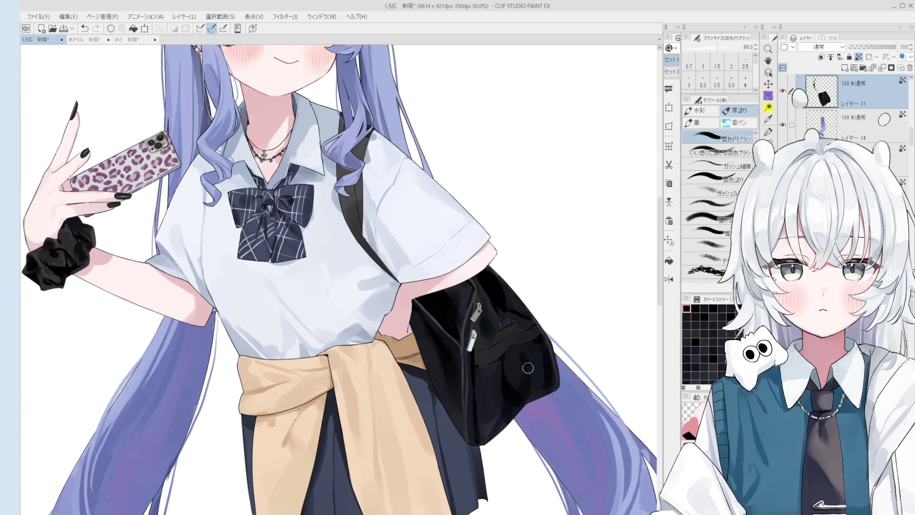
pyautogui.moveTo(522, 367)
pyautogui.mouseDown()
pyautogui.moveTo(528, 352)
pyautogui.moveTo(517, 351)
pyautogui.moveTo(530, 327)
pyautogui.mouseUp()
pyautogui.scroll(4, 516, 351)
pyautogui.hotkey('ctrl', 'z')
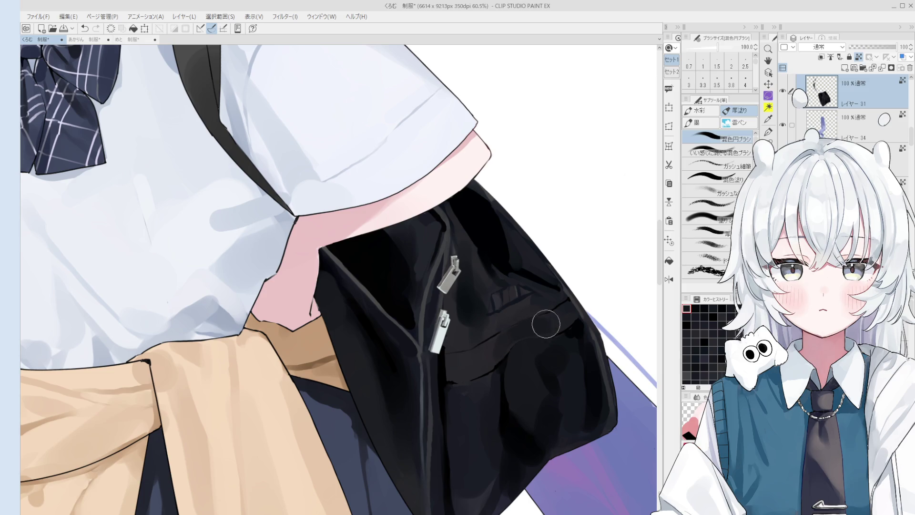
pyautogui.scroll(-2, 534, 326)
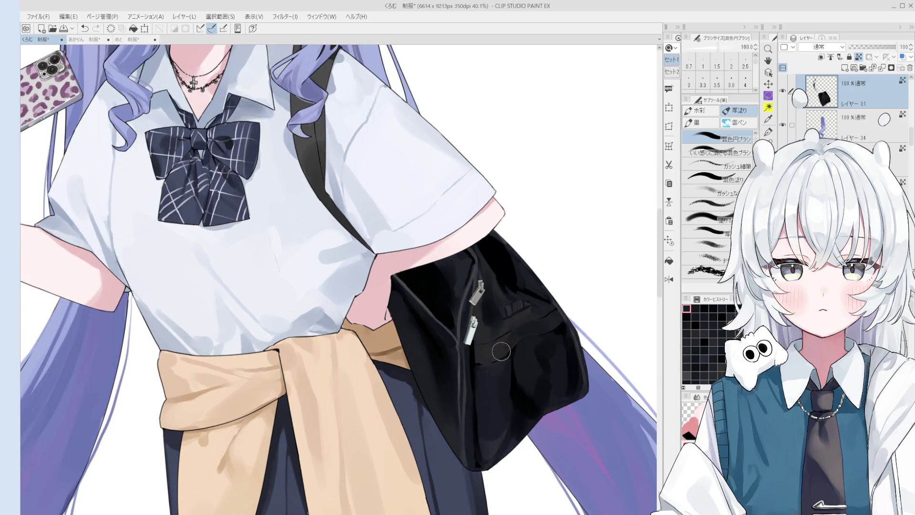
pyautogui.press('[')
pyautogui.press('[')
pyautogui.press('[')
pyautogui.hotkey('ctrl', 'z')
pyautogui.hotkey('ctrl', 'y')
pyautogui.press(']')
pyautogui.press(']')
pyautogui.press(']')
pyautogui.press(']')
pyautogui.scroll(-1, 483, 353)
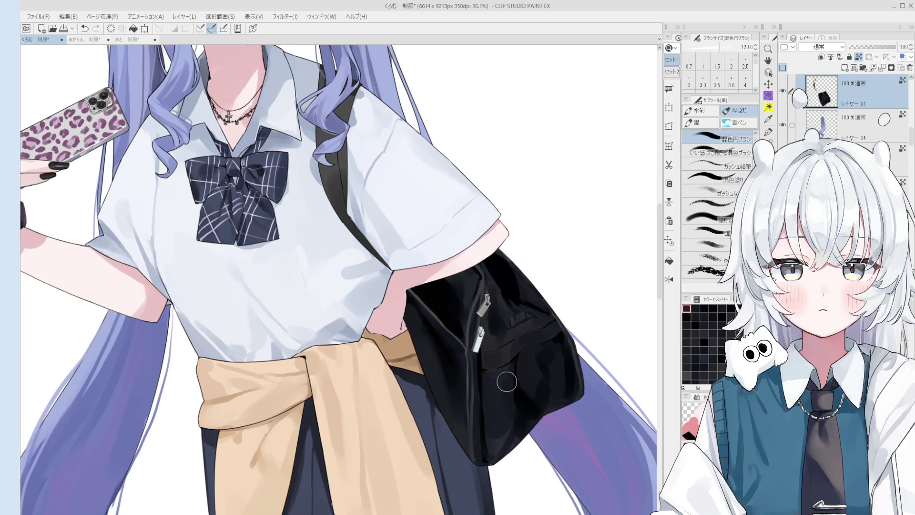
pyautogui.scroll(-2, 492, 364)
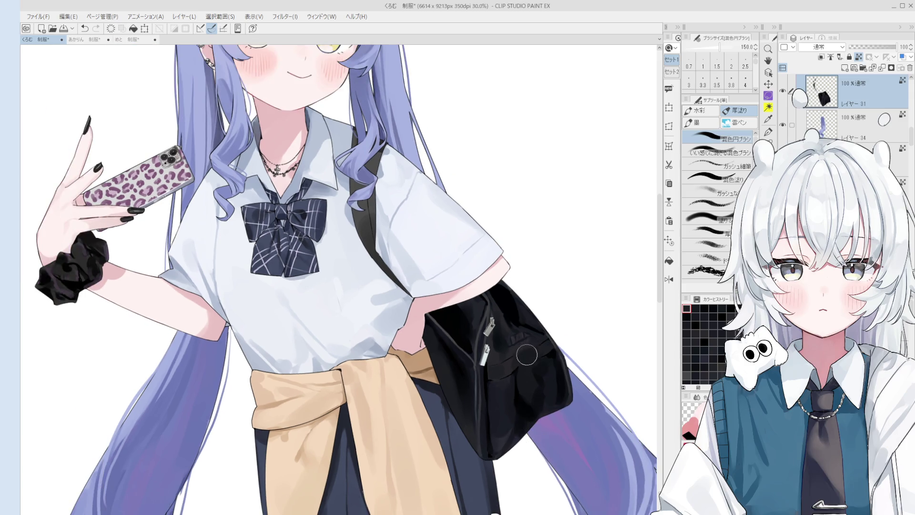
# Zoom in on the bag and add a short detail stroke near the zipper with a size-10 brush.
pyautogui.press('o')
pyautogui.scroll(1, 522, 344)
pyautogui.scroll(3, 520, 349)
pyautogui.press('b')
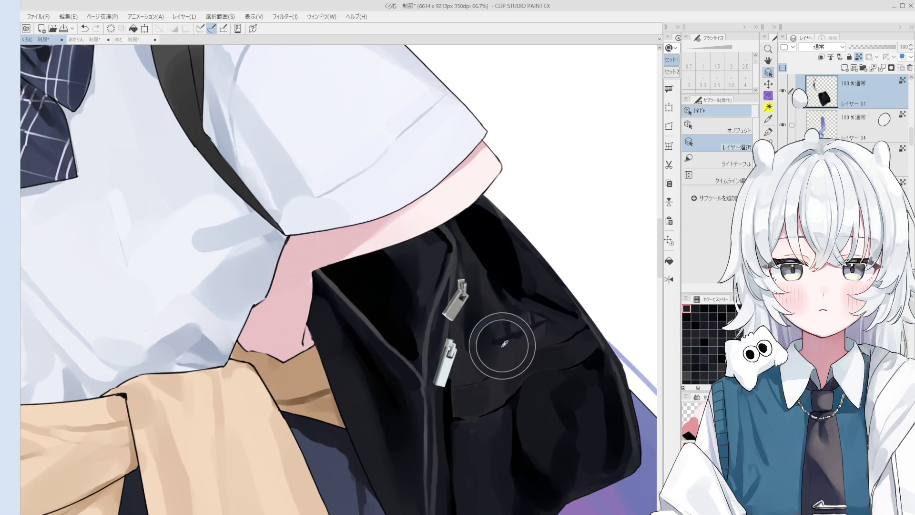
pyautogui.press('[')
pyautogui.press('[')
pyautogui.press('[')
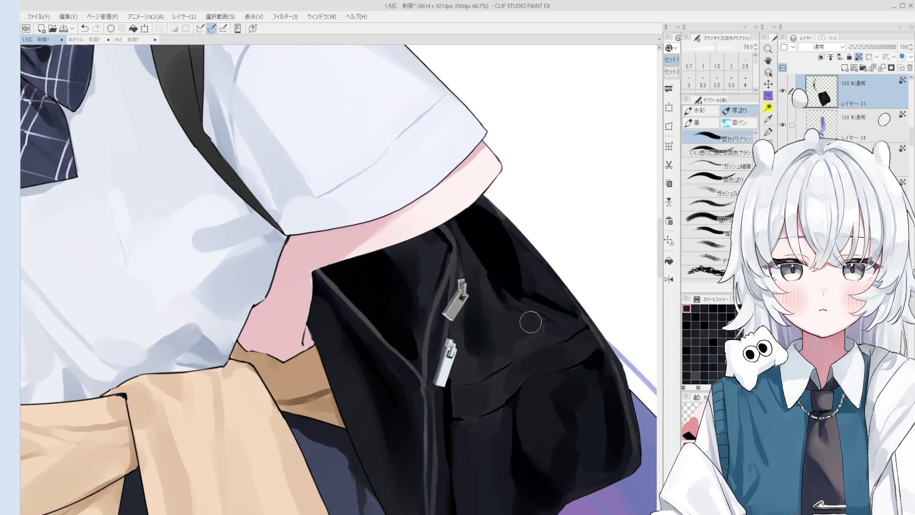
pyautogui.press('[')
pyautogui.press('[')
pyautogui.press('[')
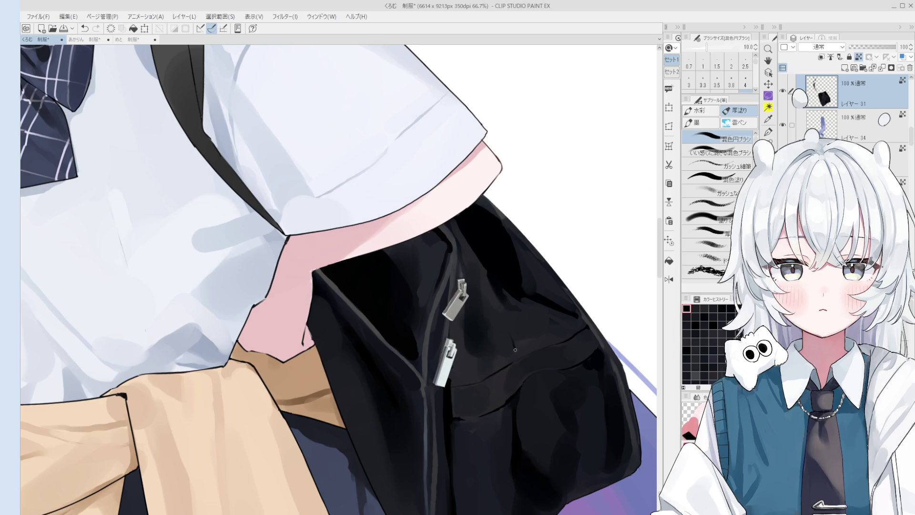
pyautogui.moveTo(511, 331)
pyautogui.mouseDown()
pyautogui.moveTo(542, 326)
pyautogui.moveTo(544, 344)
pyautogui.mouseUp()
pyautogui.hotkey('ctrl', 'z')
pyautogui.moveTo(509, 310)
pyautogui.mouseDown()
pyautogui.moveTo(548, 342)
pyautogui.moveTo(535, 345)
pyautogui.mouseUp()
pyautogui.scroll(-1, 541, 339)
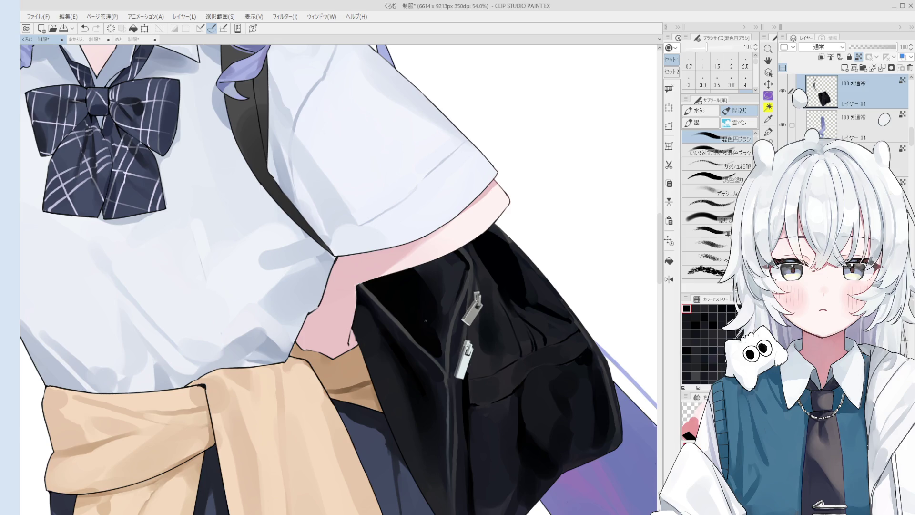
# Mirror the canvas view horizontally and zoom in on the sleeve and bag to check the drawing.
pyautogui.press('h')
pyautogui.press('o')
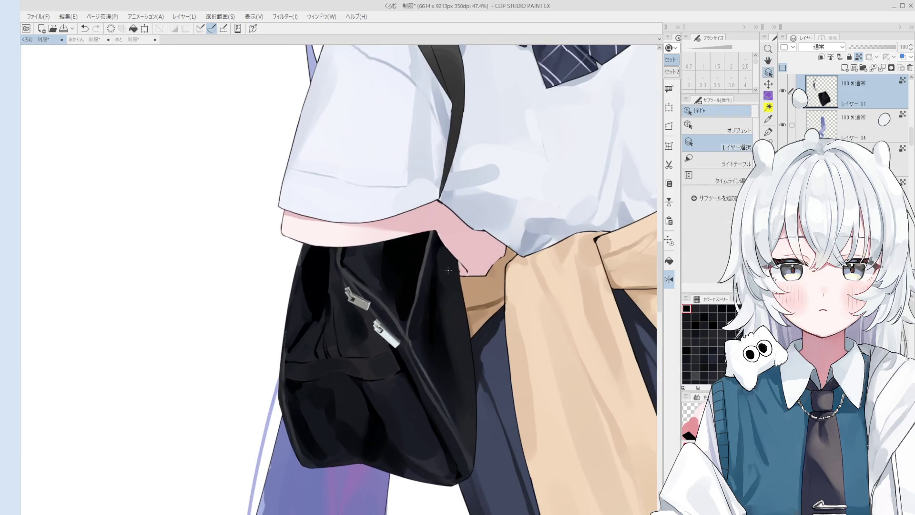
pyautogui.press('b')
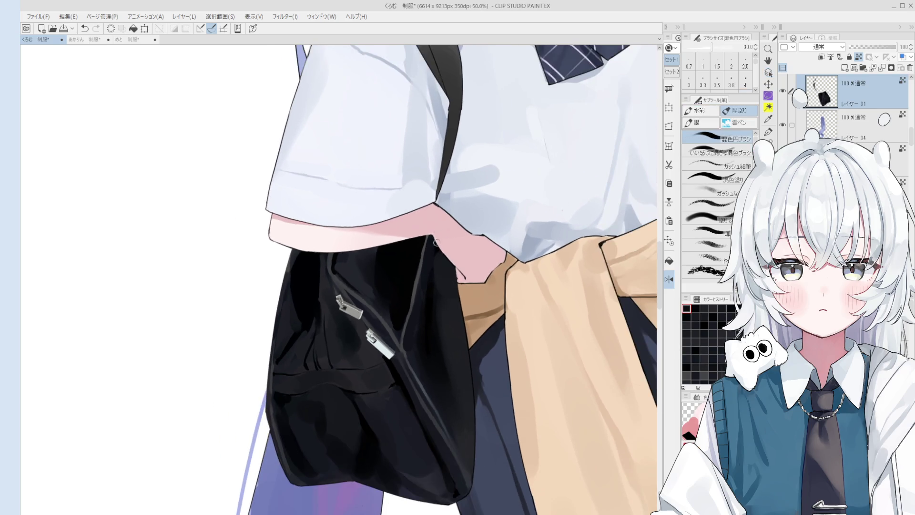
pyautogui.press('o')
pyautogui.scroll(4, 400, 367)
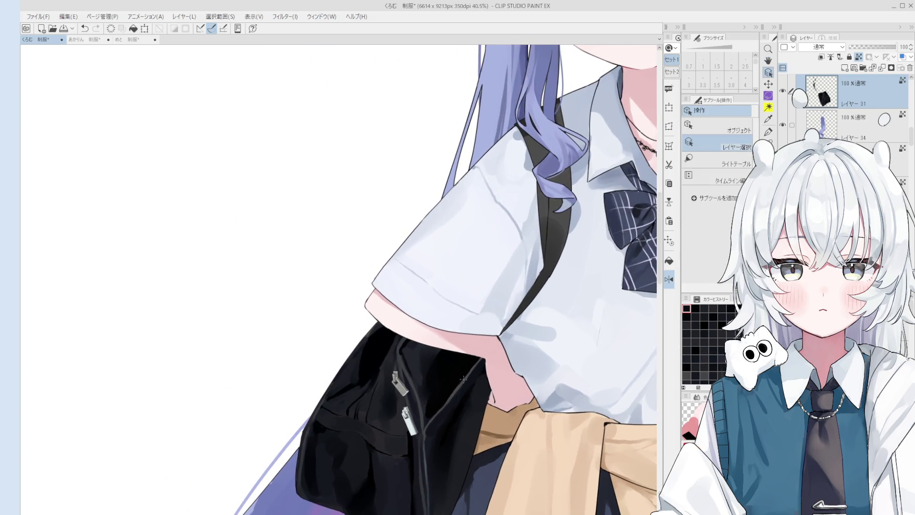
pyautogui.press('b')
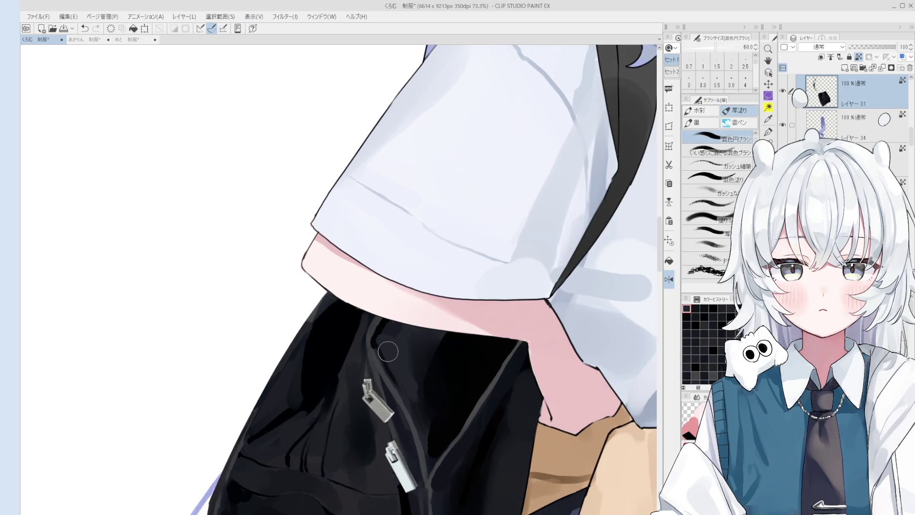
pyautogui.scroll(-3, 384, 346)
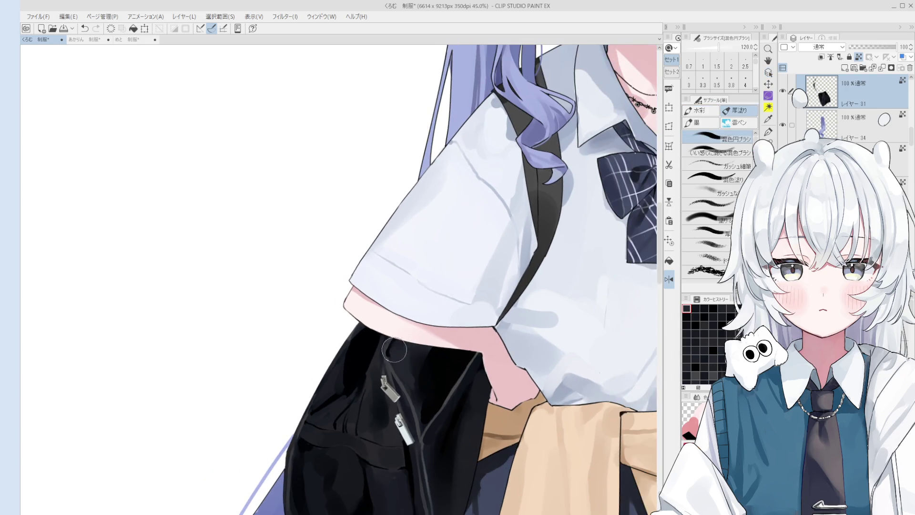
# Rotate and zoom out to the whole figure, enlarge the brush to 400 and choose a dark colour.
pyautogui.press(']')
pyautogui.press(']')
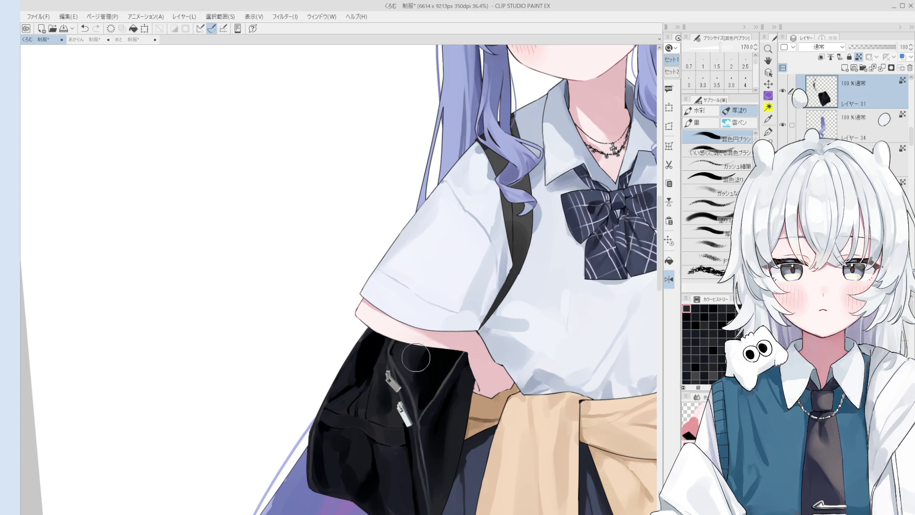
pyautogui.press('o')
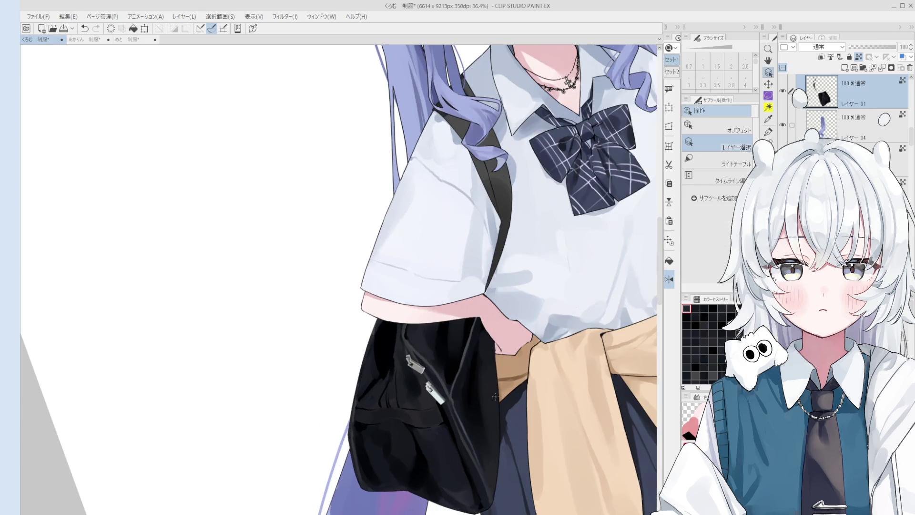
pyautogui.scroll(-1, 495, 400)
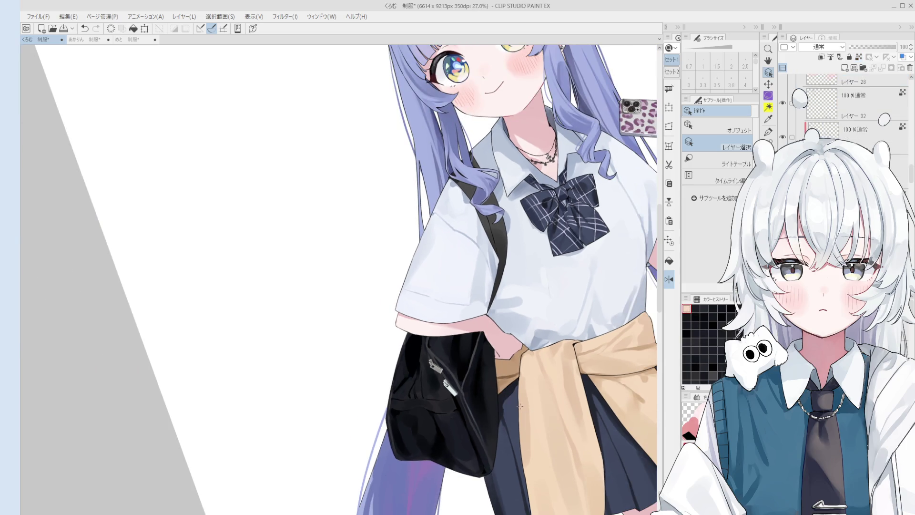
pyautogui.press('b')
pyautogui.press(']')
pyautogui.press(']')
pyautogui.press(']')
pyautogui.keyDown('alt'); pyautogui.click(489, 376); pyautogui.keyUp('alt')
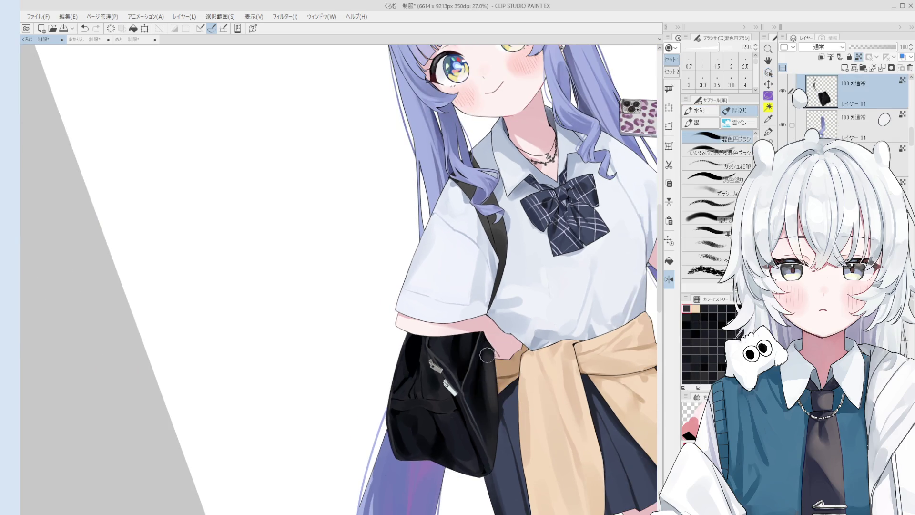
pyautogui.press(']')
pyautogui.press(']')
pyautogui.scroll(-1, 491, 362)
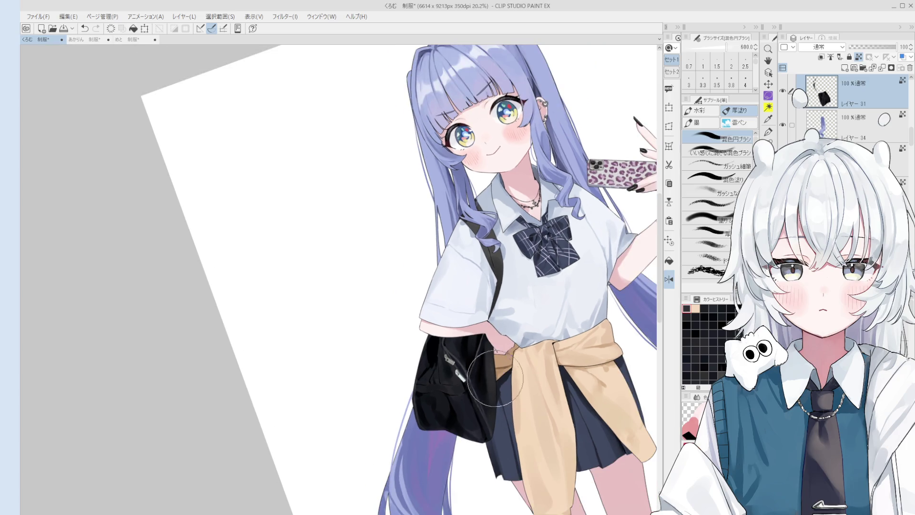
# Set the brush to 150 and sample a light blue-grey colour from the drawing.
pyautogui.press('[')
pyautogui.press('[')
pyautogui.press('[')
pyautogui.press(']')
pyautogui.press(']')
pyautogui.press(']')
pyautogui.scroll(1, 483, 362)
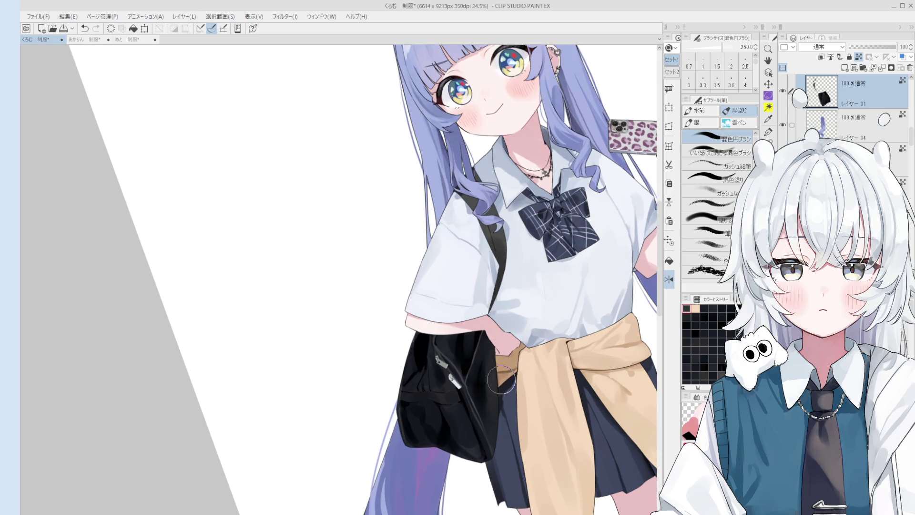
pyautogui.press('[')
pyautogui.press('[')
pyautogui.press('[')
pyautogui.press('[')
pyautogui.press('[')
pyautogui.press('[')
pyautogui.scroll(1, 482, 461)
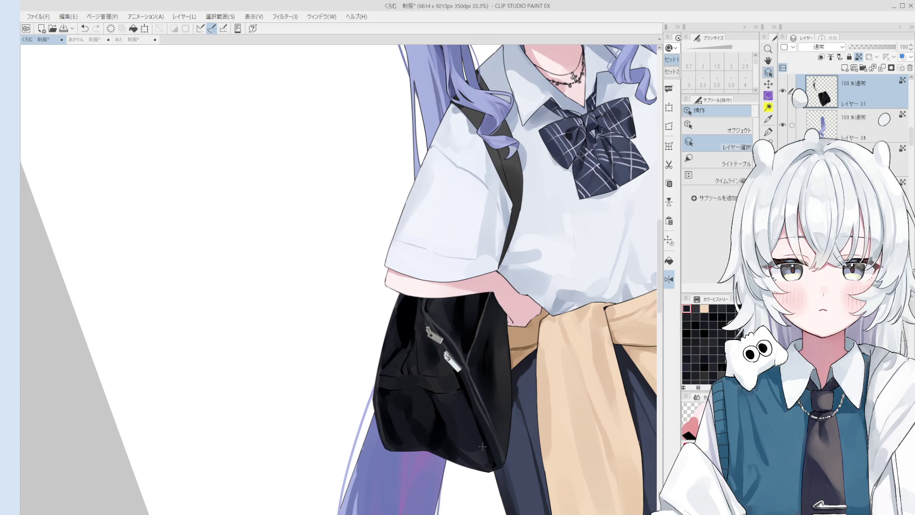
pyautogui.keyDown('alt'); pyautogui.click(215, 251); pyautogui.keyUp('alt')
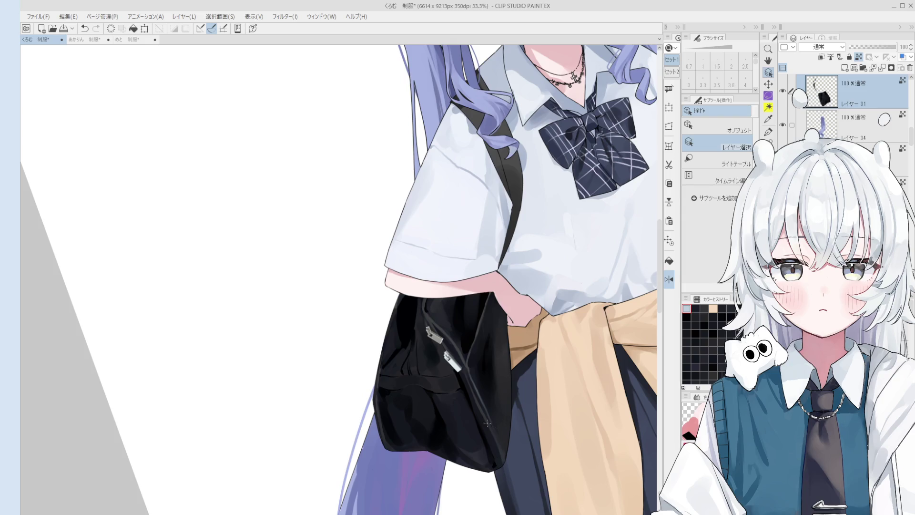
# Zoom in on the bag, lighten the bottom edge of its flap, and pick a new colour.
pyautogui.press('b')
pyautogui.scroll(1, 487, 424)
pyautogui.scroll(1, 410, 404)
pyautogui.moveTo(410, 404); pyautogui.dragTo(388, 409)
pyautogui.scroll(-1, 385, 413)
pyautogui.keyDown('alt'); pyautogui.click(401, 420); pyautogui.keyUp('alt')
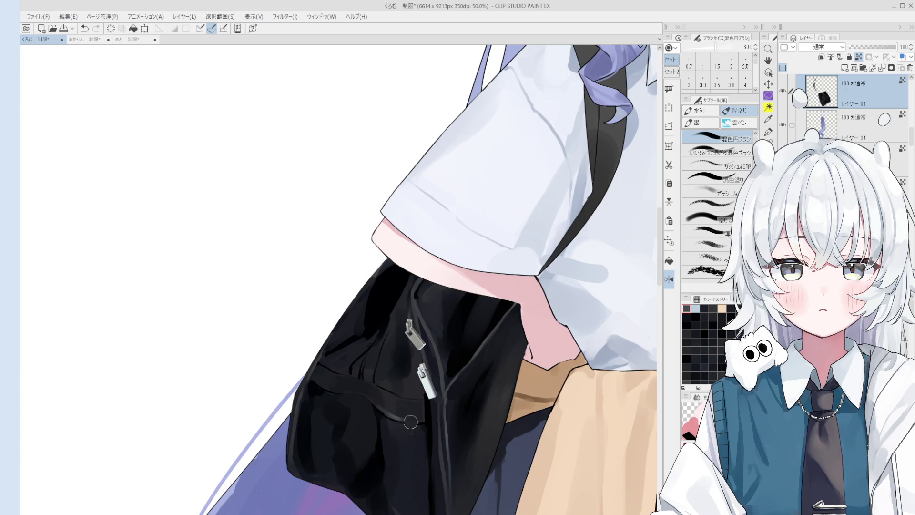
pyautogui.scroll(-1, 409, 421)
# Shrink the brush to 7, undo the last stroke, and pan to the bag's zipper area.
pyautogui.press('[')
pyautogui.press('[')
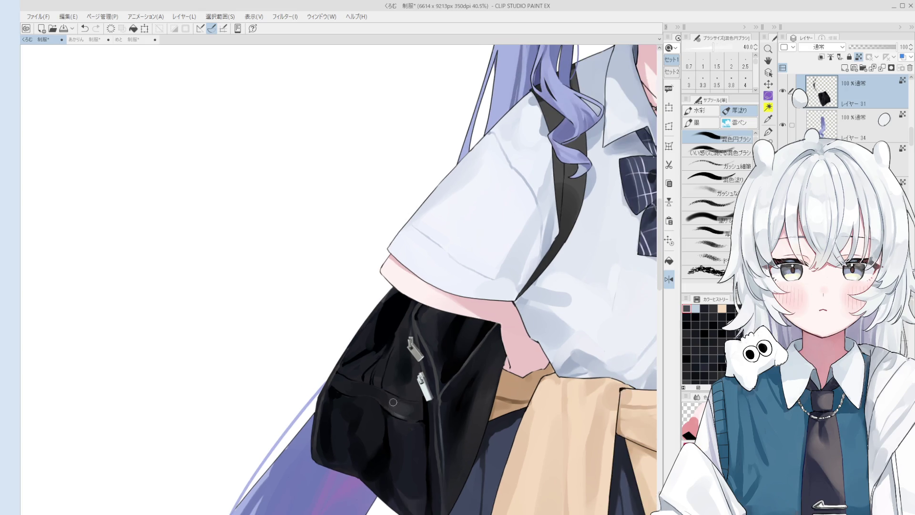
pyautogui.scroll(1, 393, 402)
pyautogui.hotkey('ctrl', 'z')
pyautogui.press('[')
pyautogui.press('[')
pyautogui.press('[')
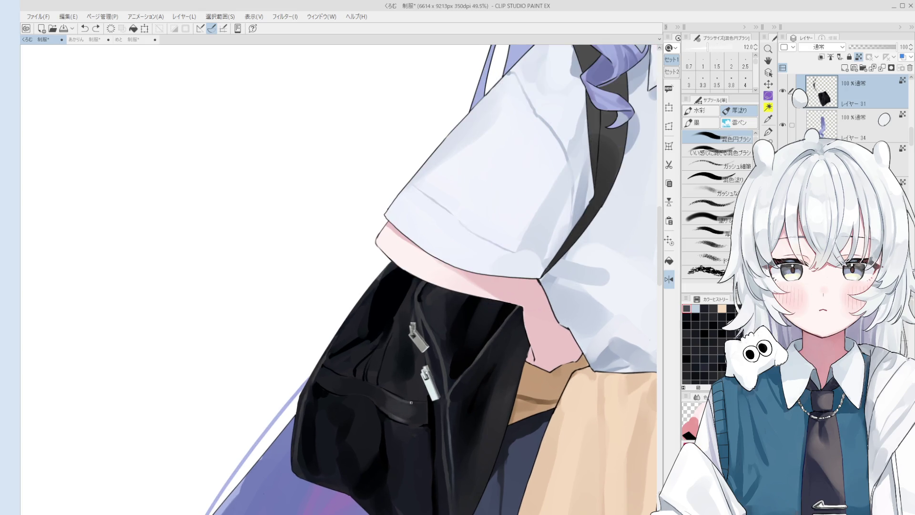
pyautogui.scroll(1, 400, 393)
pyautogui.moveTo(375, 417)
pyautogui.mouseDown()
pyautogui.moveTo(452, 348)
pyautogui.moveTo(458, 397)
pyautogui.moveTo(443, 374)
pyautogui.moveTo(470, 398)
pyautogui.mouseUp()
pyautogui.scroll(1, 460, 396)
pyautogui.press('[')
pyautogui.press('[')
pyautogui.press('[')
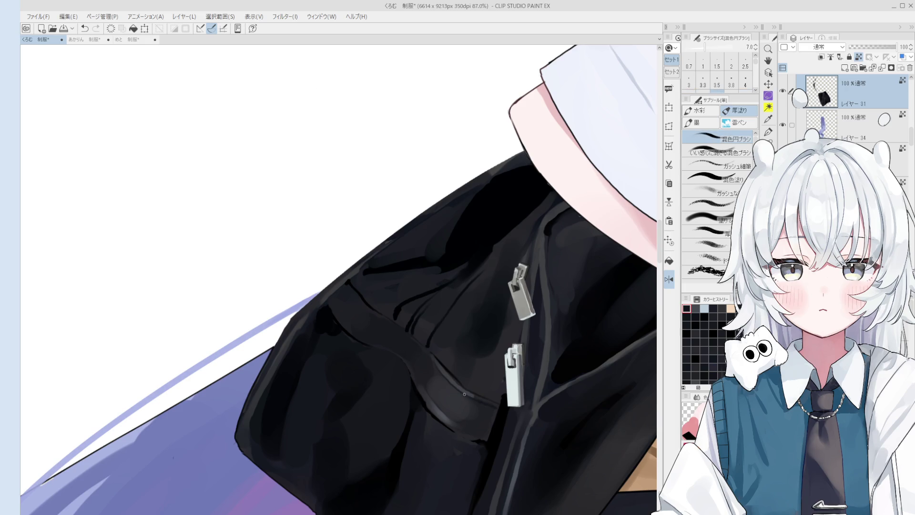
# Repaint the dark strap band and add a dark stroke near the zipper at brush size 30.
pyautogui.moveTo(420, 379)
pyautogui.mouseDown()
pyautogui.moveTo(453, 422)
pyautogui.moveTo(484, 433)
pyautogui.mouseUp()
pyautogui.press(']')
pyautogui.press(']')
pyautogui.scroll(-1, 456, 427)
pyautogui.hotkey('ctrl', 'z')
pyautogui.hotkey('ctrl', 'z')
pyautogui.press(']')
pyautogui.press(']')
pyautogui.press(']')
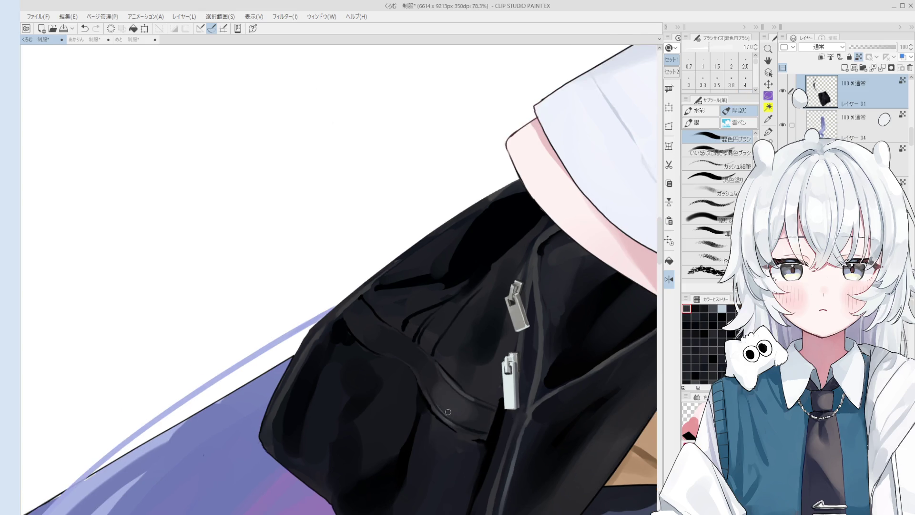
pyautogui.press(']')
pyautogui.press(']')
pyautogui.press(']')
pyautogui.moveTo(439, 394); pyautogui.dragTo(491, 433)
# Smooth the bag's outer edge with dark paint at size 70, then zoom out and rotate the view.
pyautogui.scroll(2, 470, 454)
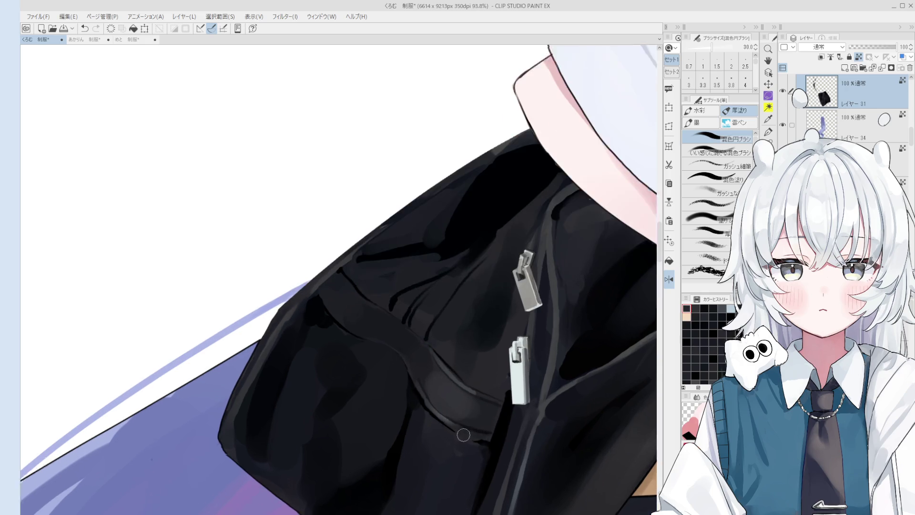
pyautogui.press(']')
pyautogui.press(']')
pyautogui.press(']')
pyautogui.moveTo(465, 451)
pyautogui.mouseDown()
pyautogui.moveTo(456, 445)
pyautogui.moveTo(461, 435)
pyautogui.moveTo(490, 439)
pyautogui.moveTo(474, 436)
pyautogui.mouseUp()
pyautogui.press('[')
pyautogui.press('[')
pyautogui.press('[')
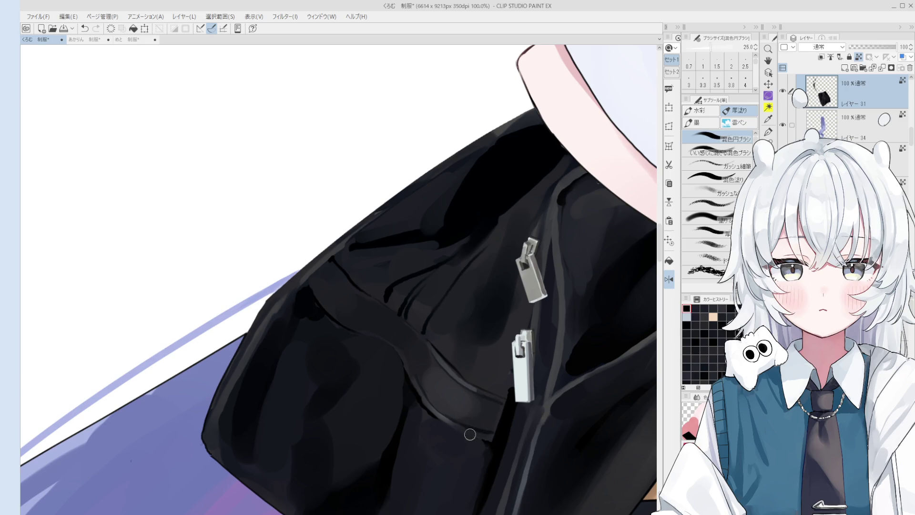
pyautogui.scroll(-2, 493, 441)
pyautogui.press(']')
pyautogui.press(']')
pyautogui.press(']')
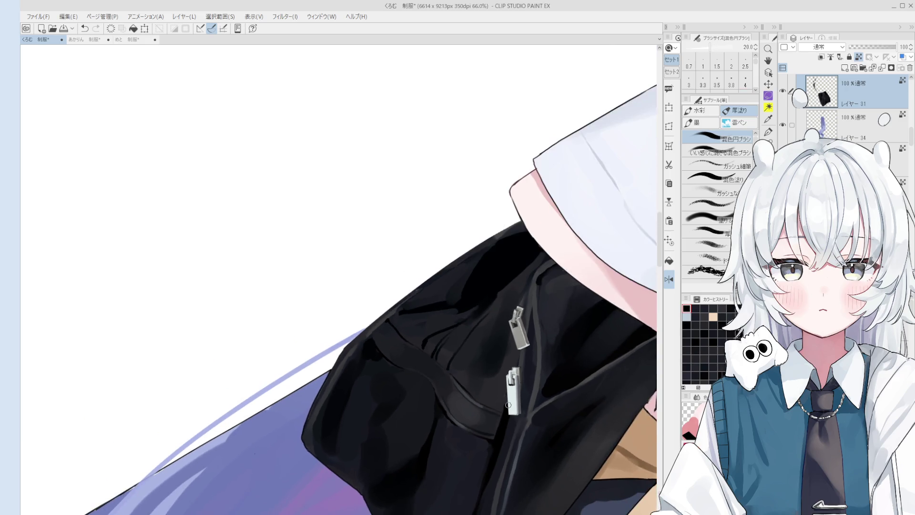
pyautogui.press(']')
pyautogui.press(']')
pyautogui.press(']')
pyautogui.scroll(2, 525, 420)
# Repaint the bag strap and the area below the pocket in a lighter shade with a size-100 brush.
pyautogui.press('-')
pyautogui.press('-')
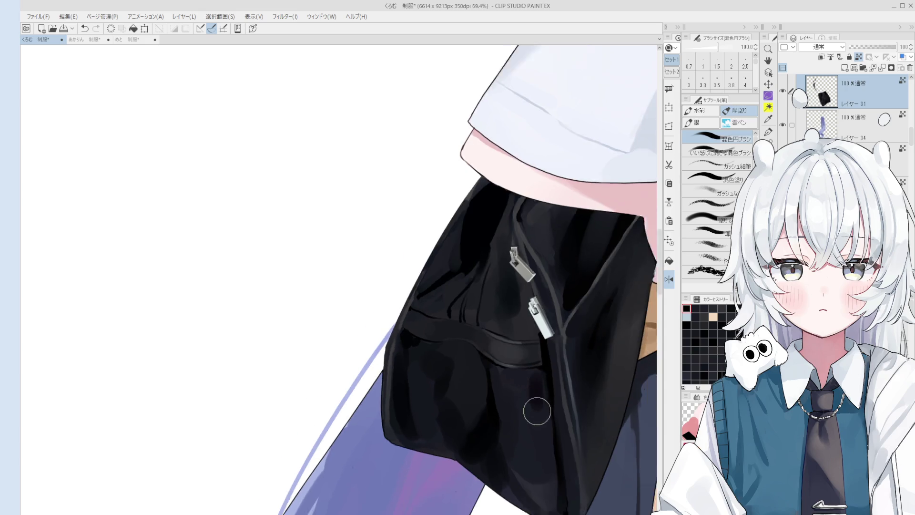
pyautogui.moveTo(516, 359); pyautogui.dragTo(510, 374)
pyautogui.press('[')
pyautogui.press('[')
pyautogui.press('[')
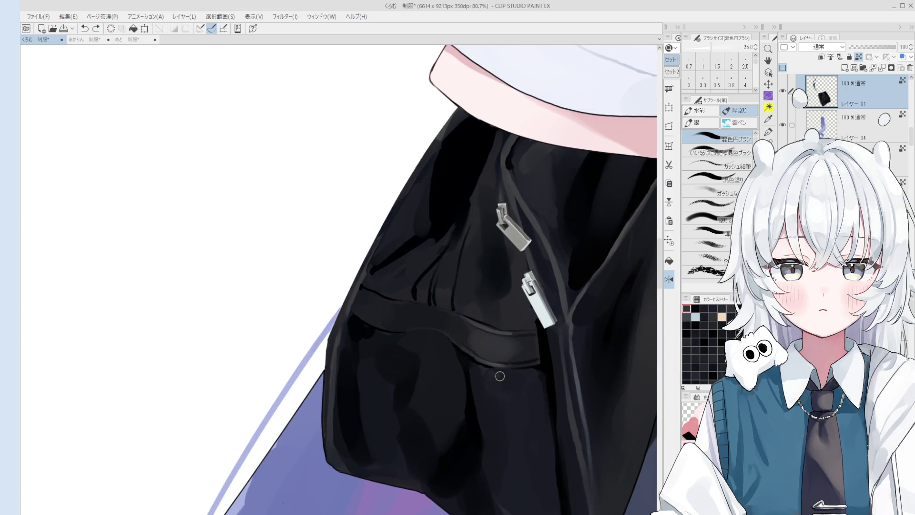
pyautogui.press(']')
pyautogui.press(']')
pyautogui.press(']')
pyautogui.moveTo(519, 387); pyautogui.dragTo(510, 455)
pyautogui.press('[')
pyautogui.scroll(-2, 497, 394)
pyautogui.press(']')
pyautogui.press(']')
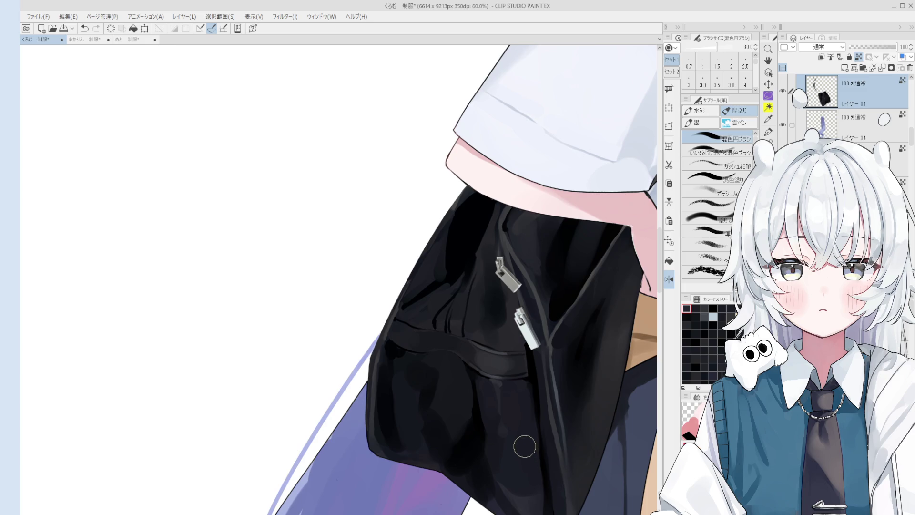
pyautogui.press('[')
pyautogui.press('[')
pyautogui.press('[')
pyautogui.press(']')
pyautogui.press(']')
pyautogui.press(']')
# Reset the canvas rotation upright and pan to bring the shirt and bow into view.
pyautogui.hotkey('ctrl', '-')
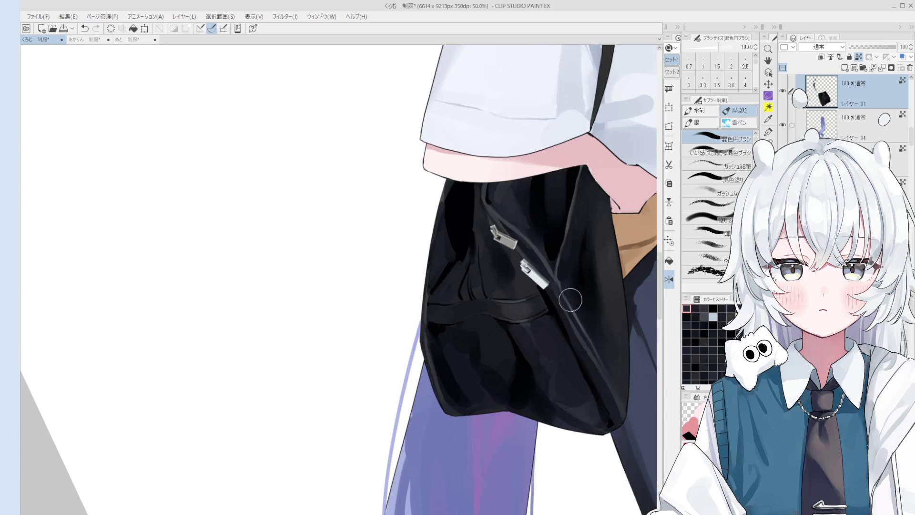
pyautogui.press('[')
pyautogui.press('[')
pyautogui.press('[')
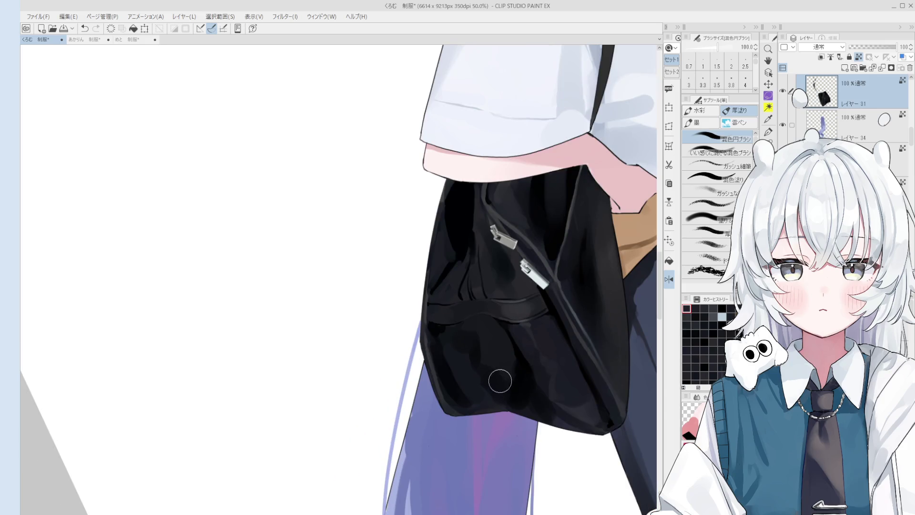
pyautogui.press(']')
pyautogui.press(']')
pyautogui.press(']')
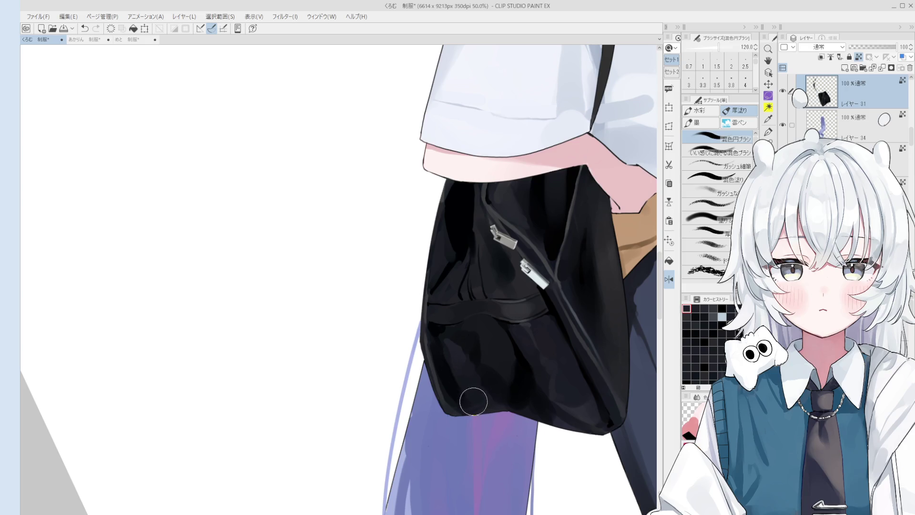
pyautogui.scroll(-1, 487, 397)
pyautogui.moveTo(511, 396)
pyautogui.mouseDown()
pyautogui.moveTo(483, 484)
pyautogui.moveTo(488, 511)
pyautogui.mouseUp()
pyautogui.scroll(-4, 472, 312)
# Centre the whole figure on screen and sample white from the canvas.
pyautogui.scroll(-2, 472, 312)
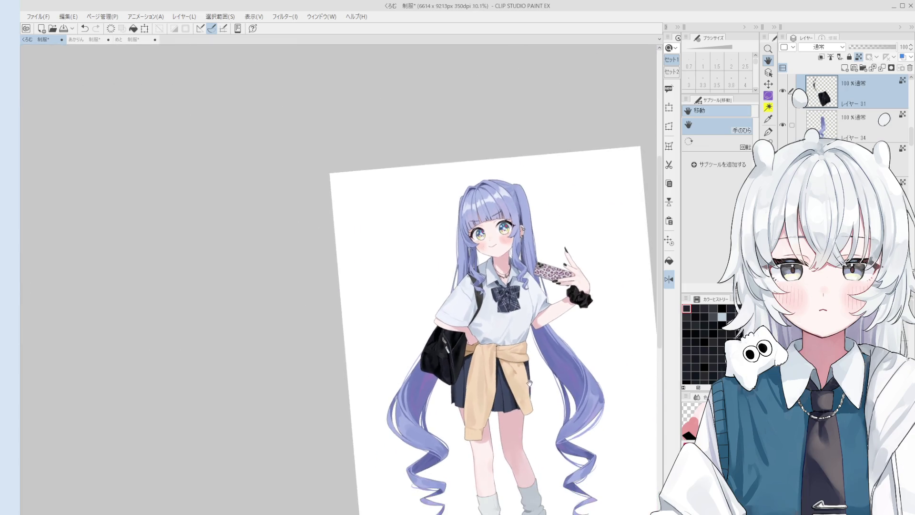
pyautogui.moveTo(534, 416); pyautogui.dragTo(555, 407)
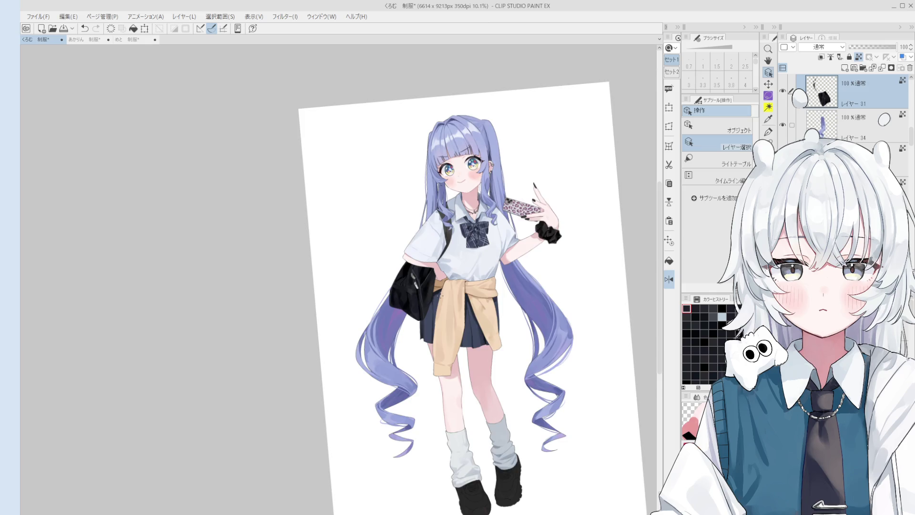
pyautogui.press('o')
pyautogui.scroll(4, 439, 293)
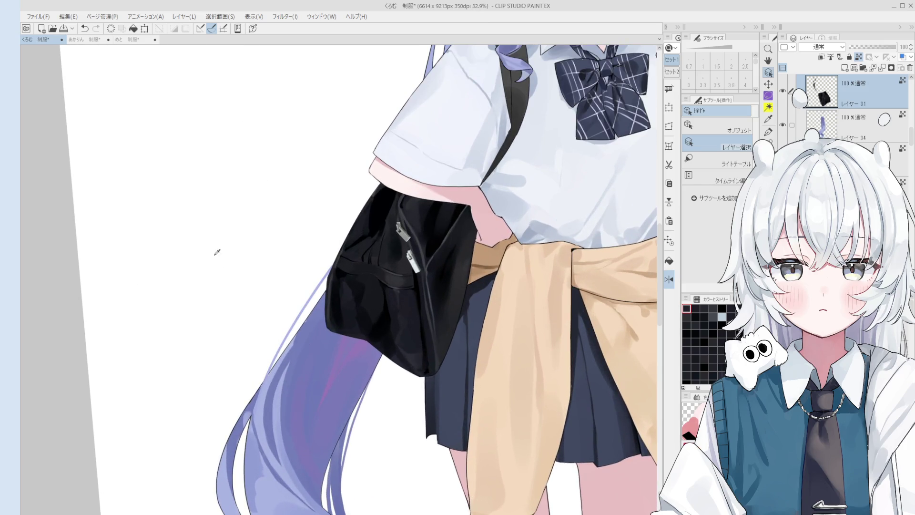
pyautogui.keyDown('alt'); pyautogui.click(200, 236); pyautogui.keyUp('alt')
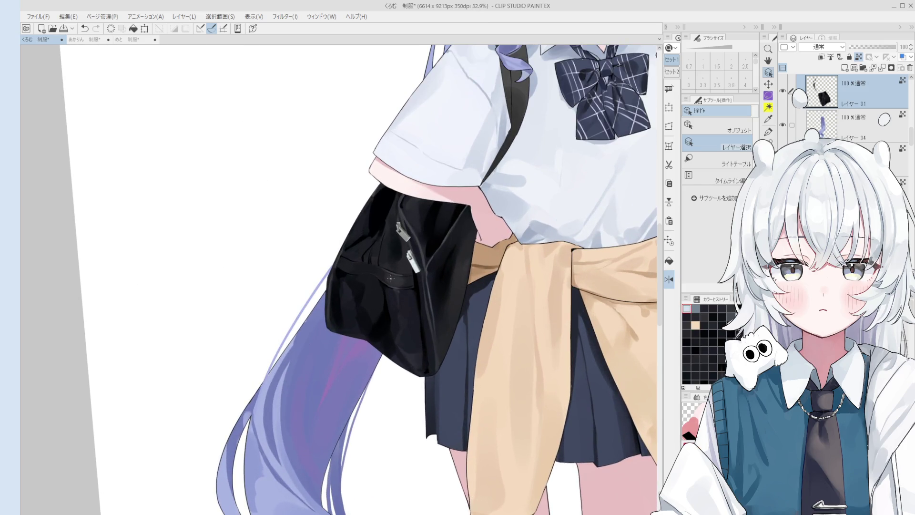
# Dab and smooth a white highlight along the bag strap with a very wide brush.
pyautogui.press('b')
pyautogui.scroll(1, 390, 278)
pyautogui.scroll(1, 434, 319)
pyautogui.press('[')
pyautogui.press('[')
pyautogui.press('[')
pyautogui.press('[')
pyautogui.press('[')
pyautogui.press('[')
pyautogui.scroll(2, 431, 313)
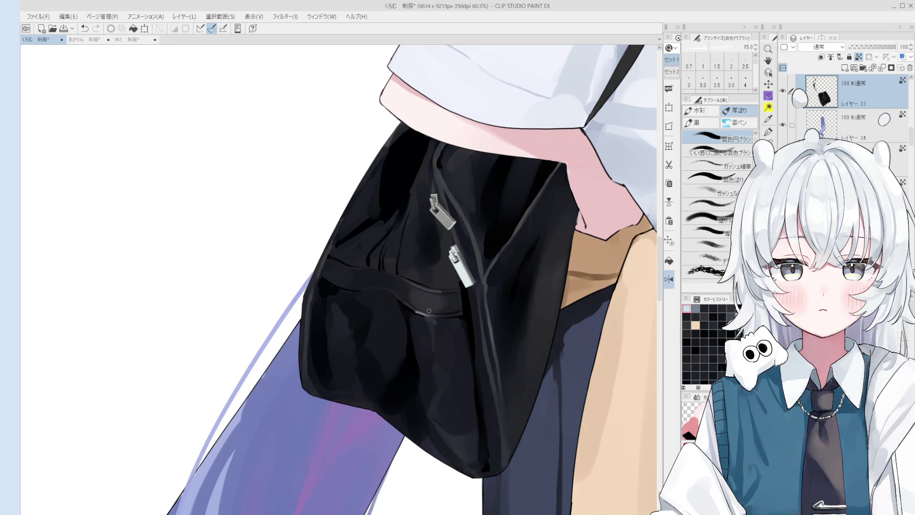
pyautogui.click(429, 312)
pyautogui.press(']')
pyautogui.press(']')
pyautogui.press(']')
pyautogui.moveTo(422, 298); pyautogui.dragTo(423, 291)
pyautogui.press('[')
pyautogui.press('[')
pyautogui.press('[')
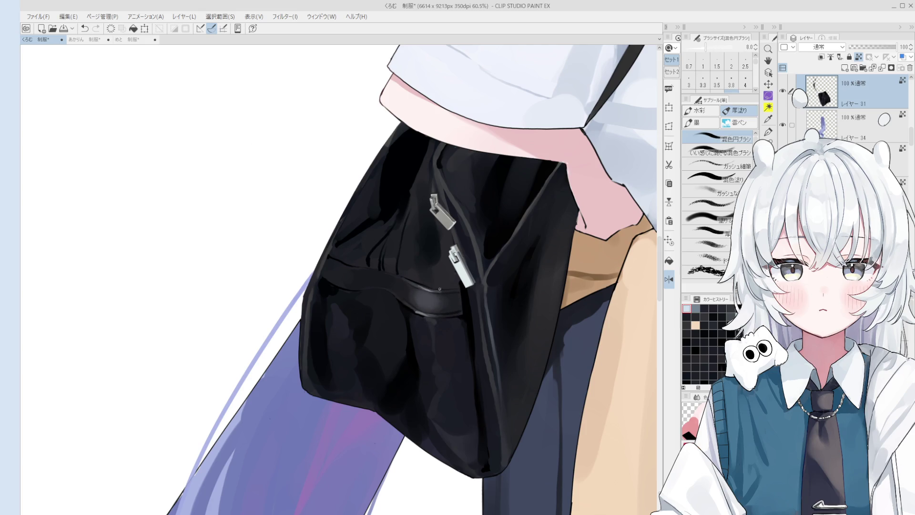
pyautogui.press(']')
pyautogui.scroll(4, 429, 310)
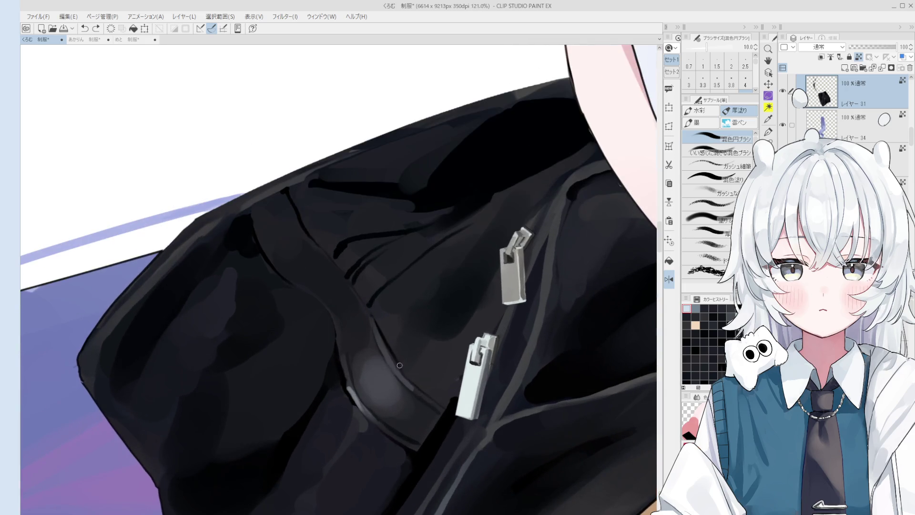
# Rotate the view so the bag hangs upright and paint a short stroke near the lower zipper.
pyautogui.press(']')
pyautogui.press(']')
pyautogui.press(']')
pyautogui.scroll(-3, 372, 377)
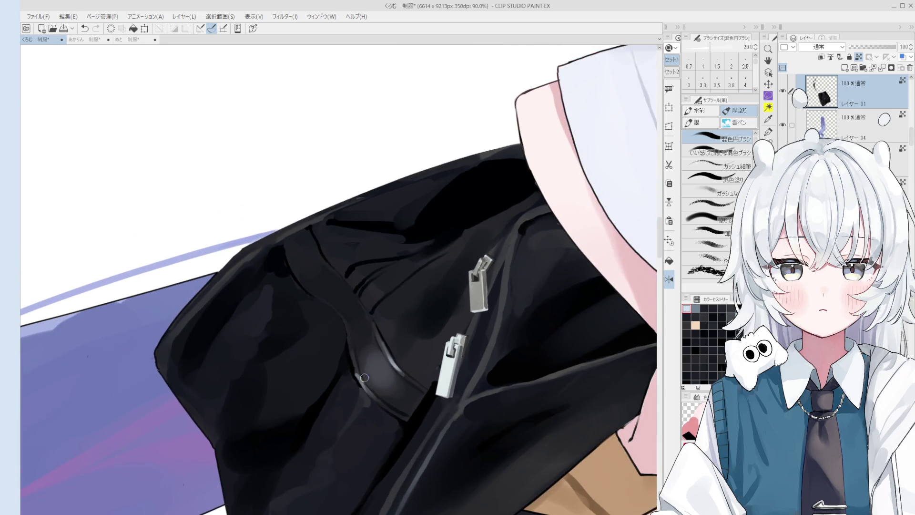
pyautogui.scroll(-2, 369, 389)
pyautogui.moveTo(369, 388)
pyautogui.mouseDown()
pyautogui.moveTo(430, 360)
pyautogui.moveTo(459, 309)
pyautogui.moveTo(440, 249)
pyautogui.mouseUp()
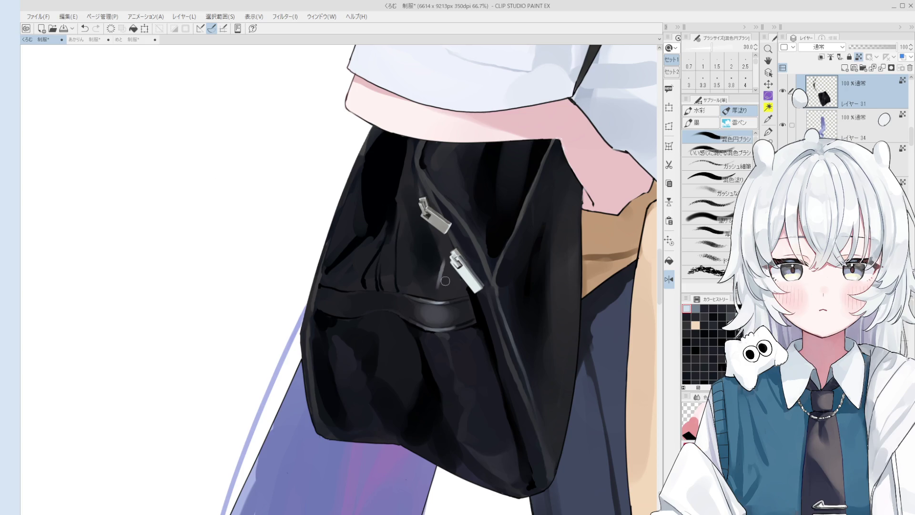
pyautogui.scroll(1, 443, 284)
pyautogui.scroll(-2, 436, 260)
pyautogui.moveTo(438, 229); pyautogui.dragTo(453, 266)
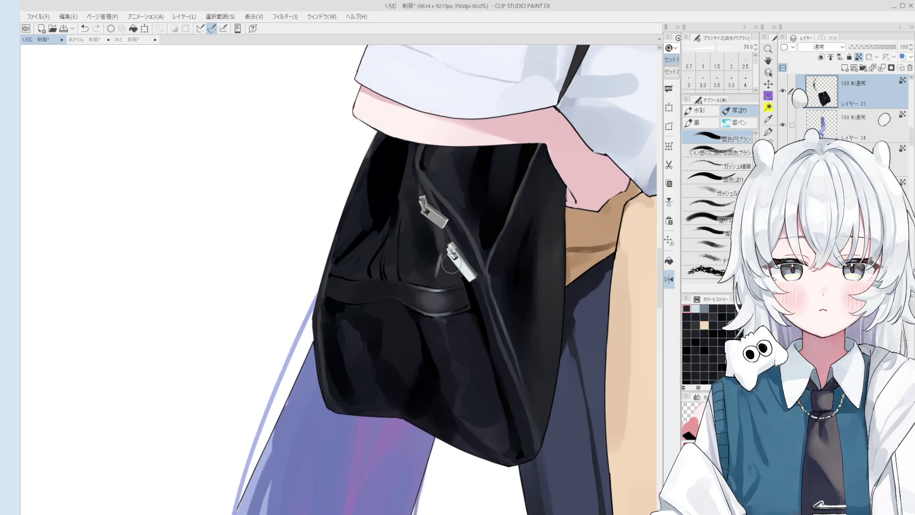
# Dab and repaint small grey highlights on the bag, trying a grey tone over its middle then undoing it.
pyautogui.scroll(2, 453, 265)
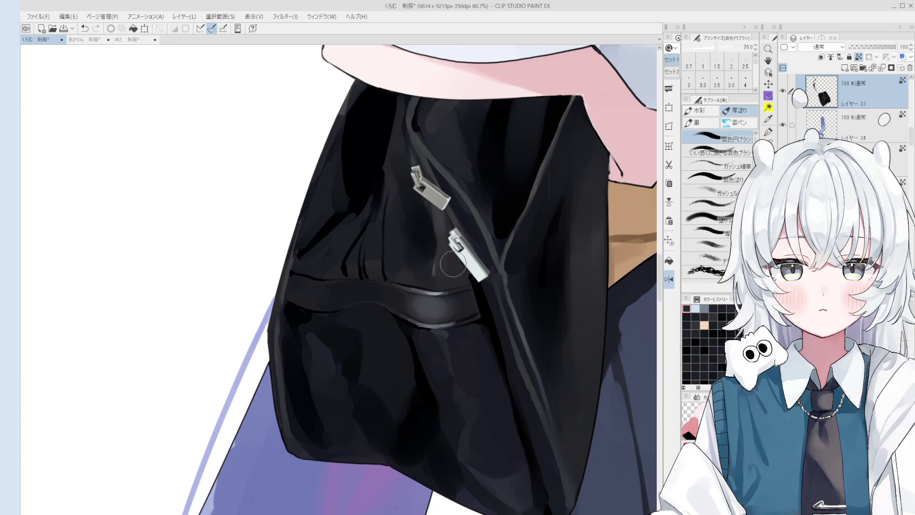
pyautogui.scroll(-2, 453, 266)
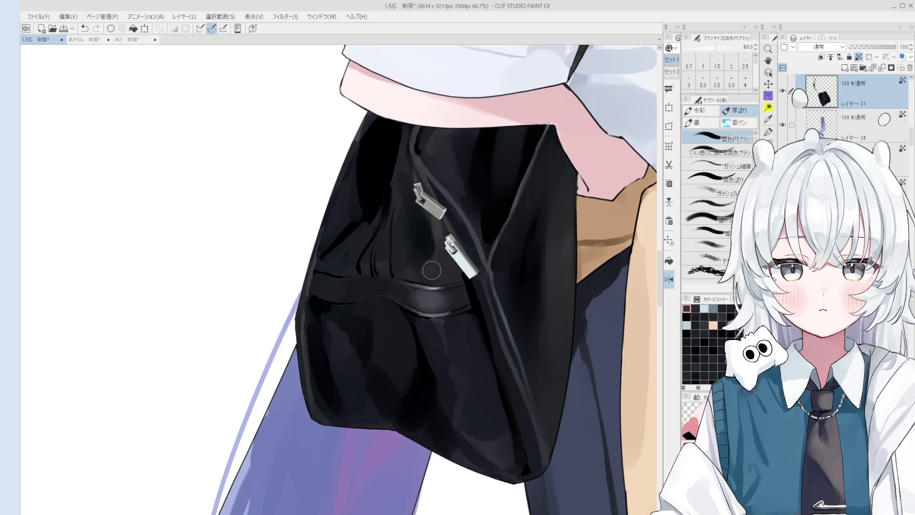
pyautogui.press('[')
pyautogui.press('[')
pyautogui.press('[')
pyautogui.press('[')
pyautogui.press(']')
pyautogui.press(']')
pyautogui.click(421, 274)
pyautogui.hotkey('ctrl', 'z')
pyautogui.press('[')
pyautogui.moveTo(406, 250); pyautogui.dragTo(425, 270)
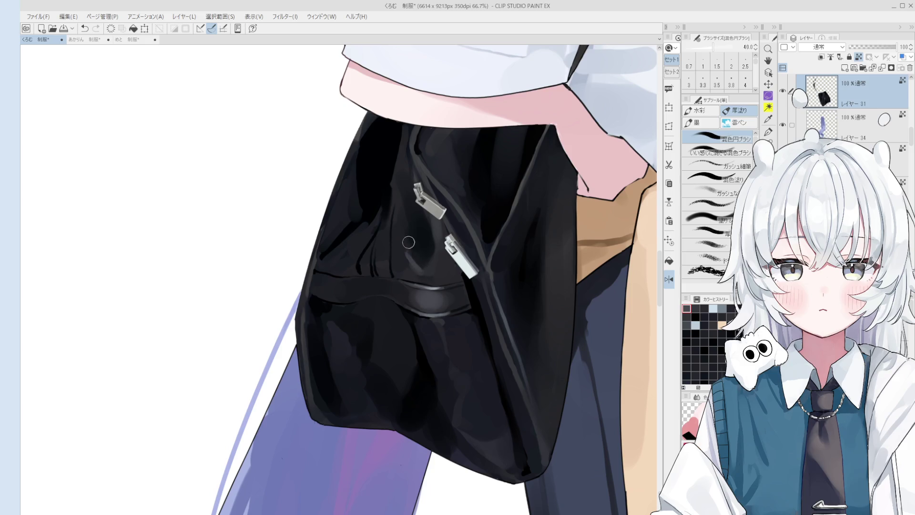
pyautogui.press(']')
pyautogui.press(']')
pyautogui.press(']')
pyautogui.moveTo(419, 256)
pyautogui.mouseDown()
pyautogui.moveTo(417, 265)
pyautogui.moveTo(412, 256)
pyautogui.mouseUp()
pyautogui.hotkey('ctrl', 'z')
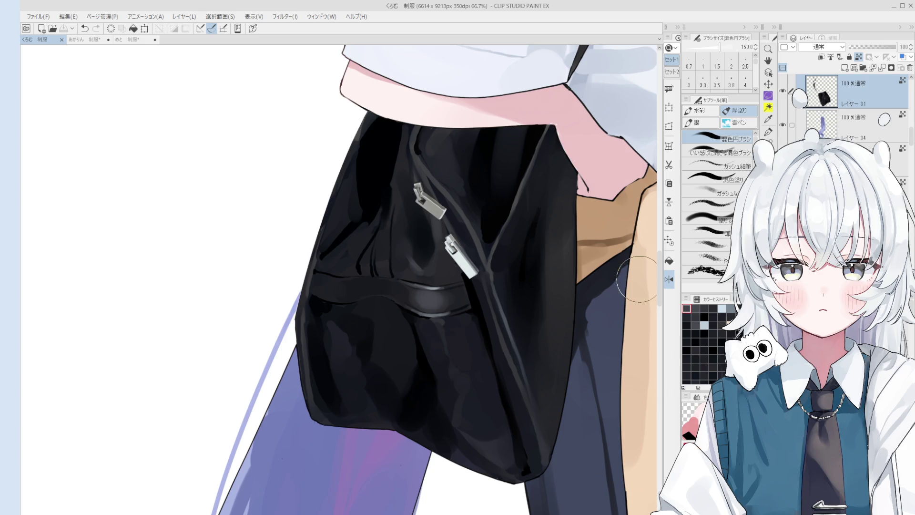
# Sample a bag colour and paint a faint lighter streak up the bag's upper panel.
pyautogui.scroll(3, 386, 233)
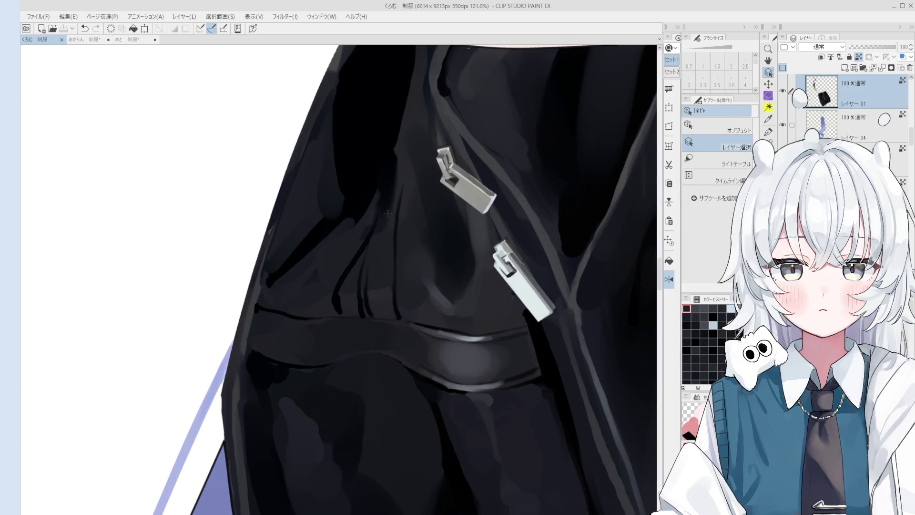
pyautogui.press('[')
pyautogui.press('[')
pyautogui.press('[')
pyautogui.scroll(-3, 399, 153)
pyautogui.hotkey('ctrl', 'z')
pyautogui.scroll(-1, 392, 160)
pyautogui.press(']')
pyautogui.press(']')
pyautogui.press(']')
pyautogui.keyDown('alt'); pyautogui.click(396, 187); pyautogui.keyUp('alt')
pyautogui.scroll(3, 396, 187)
pyautogui.press('[')
pyautogui.press('[')
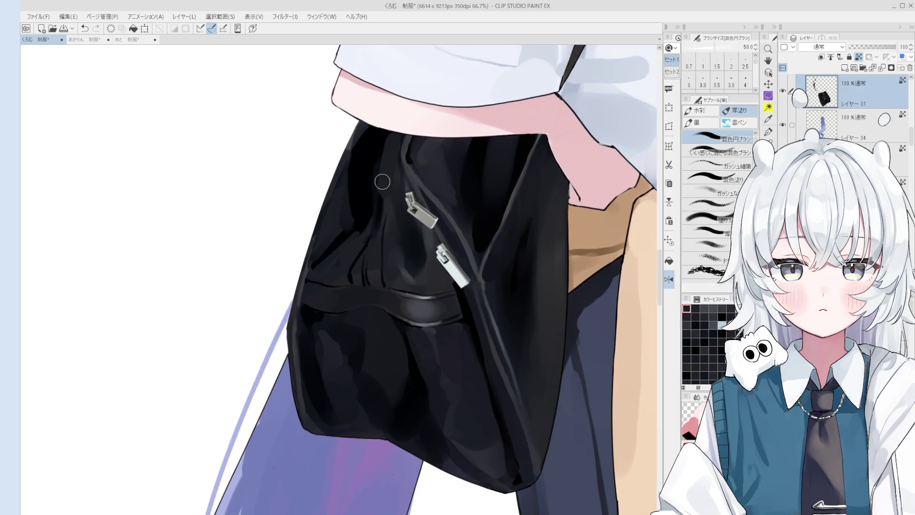
pyautogui.scroll(-2, 389, 206)
pyautogui.moveTo(390, 206); pyautogui.dragTo(392, 158)
# Try a stroke across the bag in a newly sampled colour, then undo it.
pyautogui.press(']')
pyautogui.press(']')
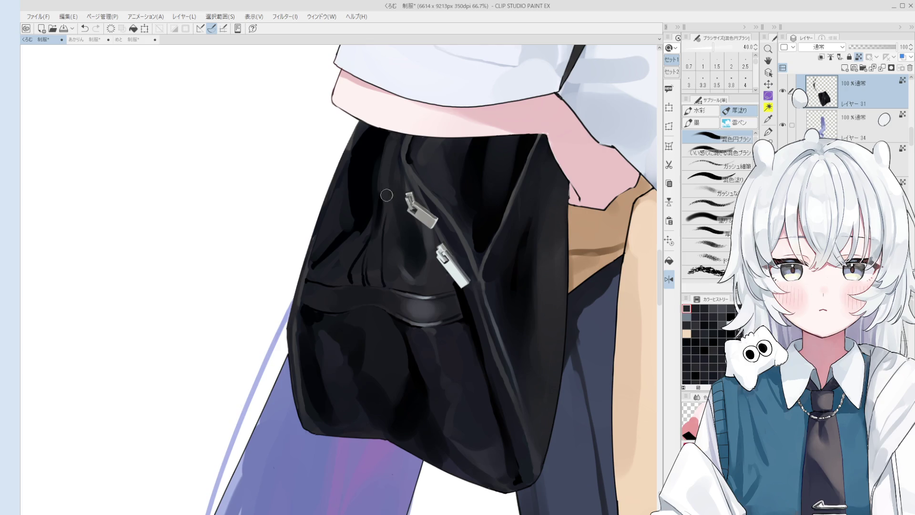
pyautogui.keyDown('alt'); pyautogui.click(378, 185); pyautogui.keyUp('alt')
pyautogui.moveTo(375, 210); pyautogui.dragTo(376, 154)
pyautogui.hotkey('ctrl', 'z')
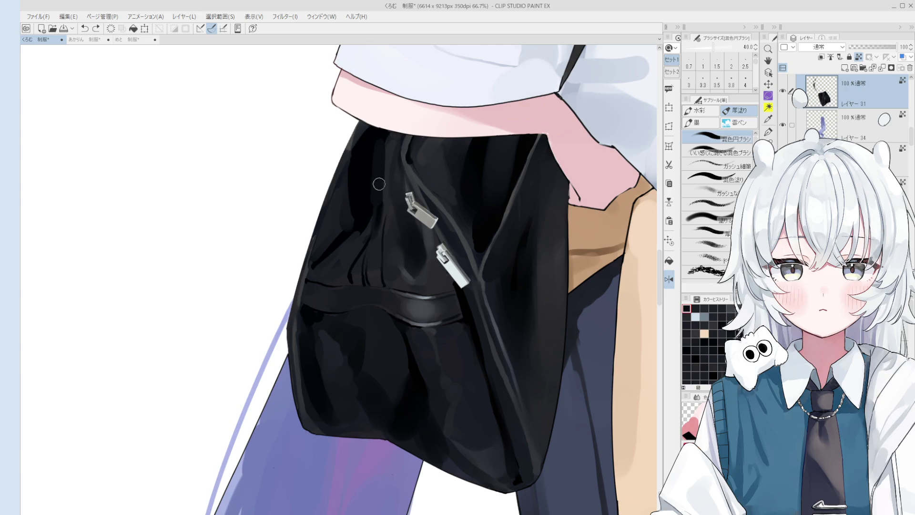
pyautogui.scroll(-2, 377, 162)
pyautogui.press(']')
pyautogui.press(']')
pyautogui.press(']')
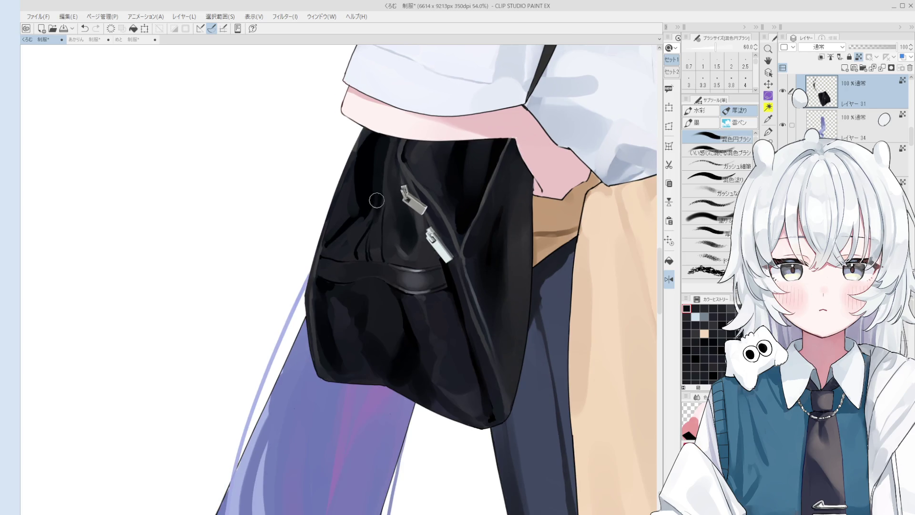
pyautogui.scroll(-3, 415, 225)
# Pause to review the skirt and bag, then resume with a very wide blending brush.
pyautogui.press('o')
pyautogui.scroll(2, 422, 206)
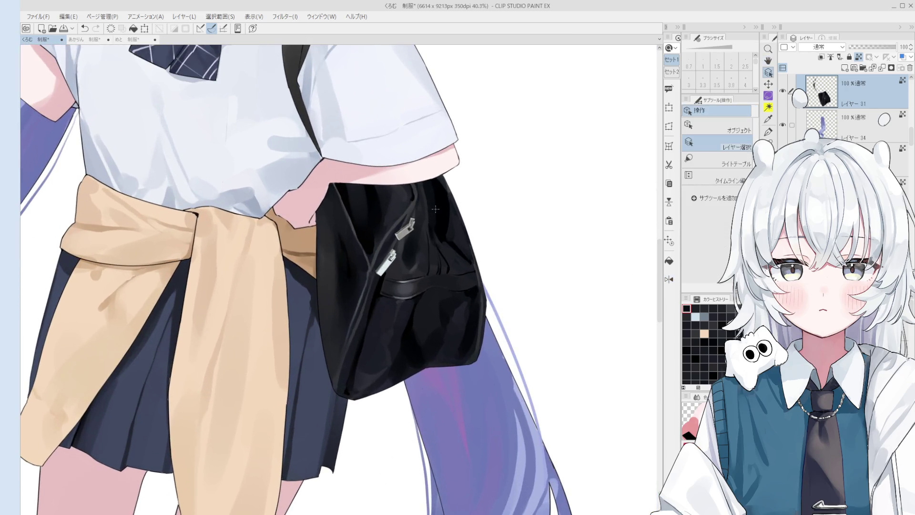
pyautogui.scroll(2, 419, 228)
pyautogui.press('b')
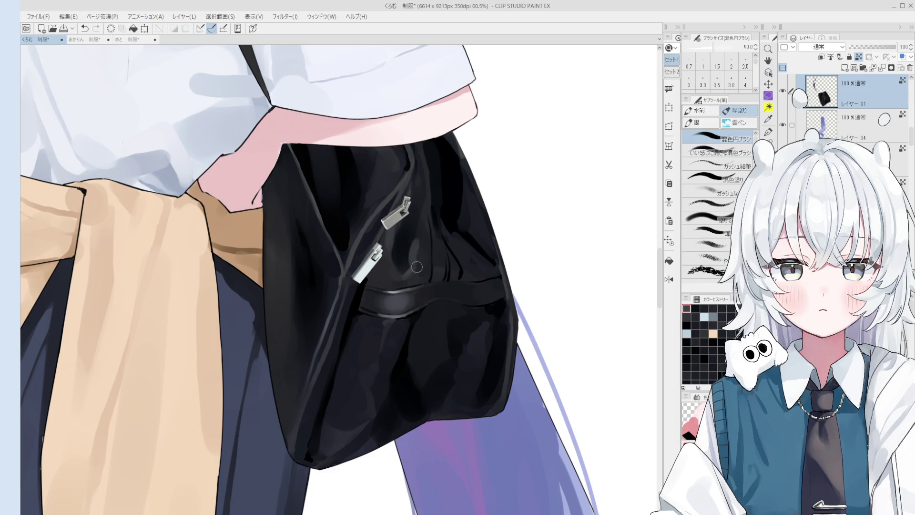
pyautogui.press(']')
pyautogui.press(']')
pyautogui.press(']')
pyautogui.scroll(-2, 417, 252)
pyautogui.press(']')
pyautogui.press(']')
pyautogui.press(']')
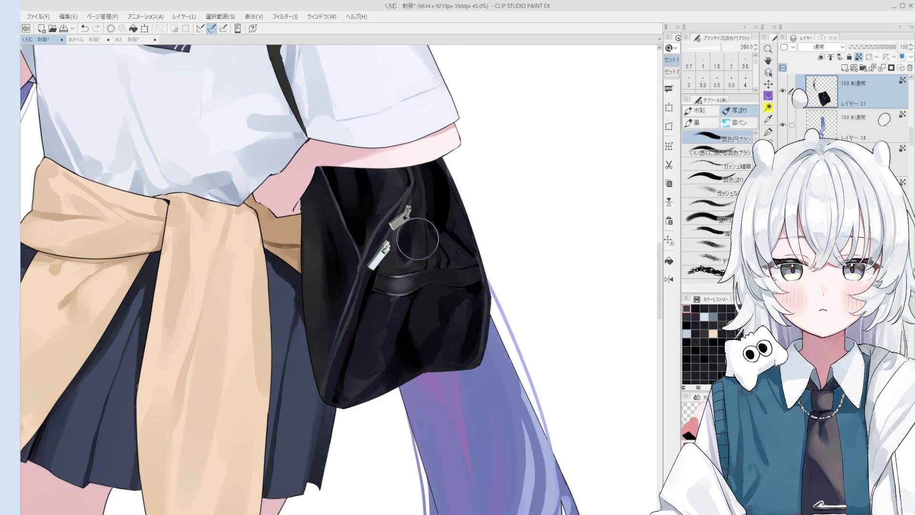
pyautogui.scroll(-1, 423, 301)
# Flip the view back to normal and pan to centre the bag for review.
pyautogui.press('h')
pyautogui.hotkey('ctrl', 'shift', 'h')
pyautogui.moveTo(459, 331); pyautogui.dragTo(498, 343)
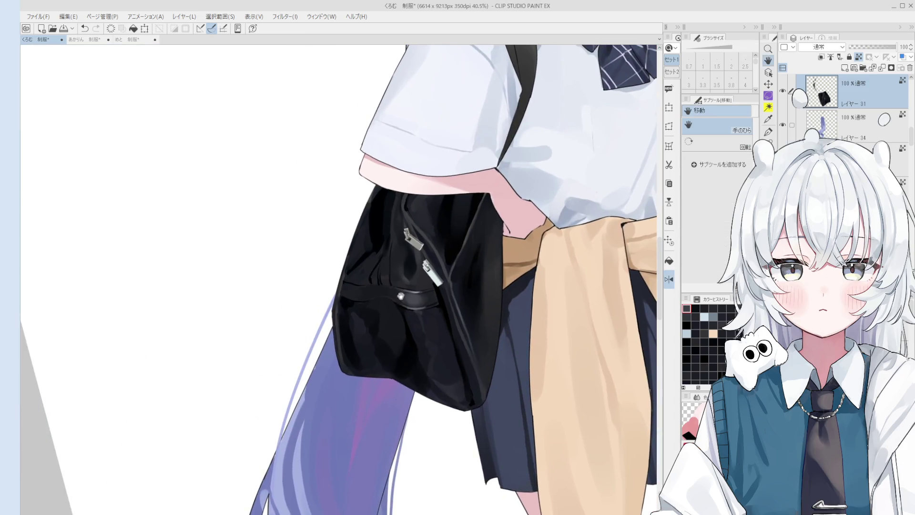
pyautogui.press('b')
pyautogui.scroll(1, 401, 255)
pyautogui.press('[')
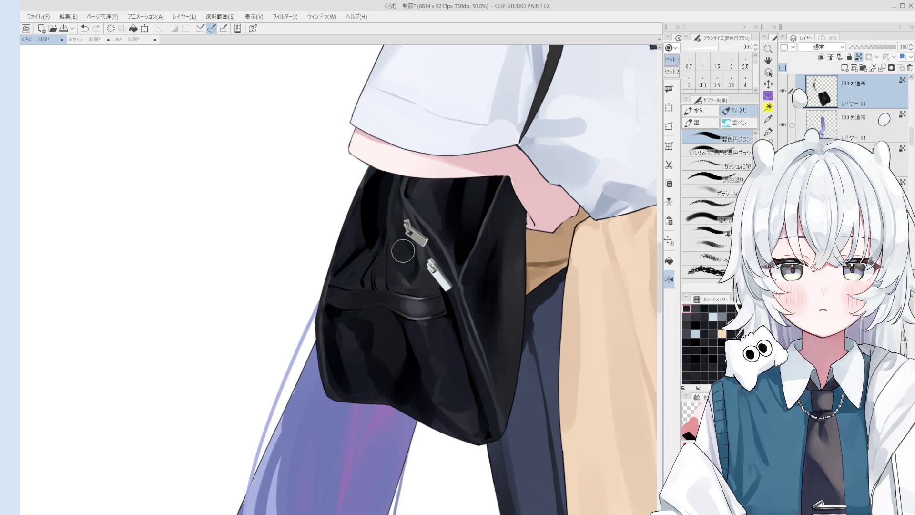
pyautogui.press(']')
pyautogui.scroll(-3, 405, 268)
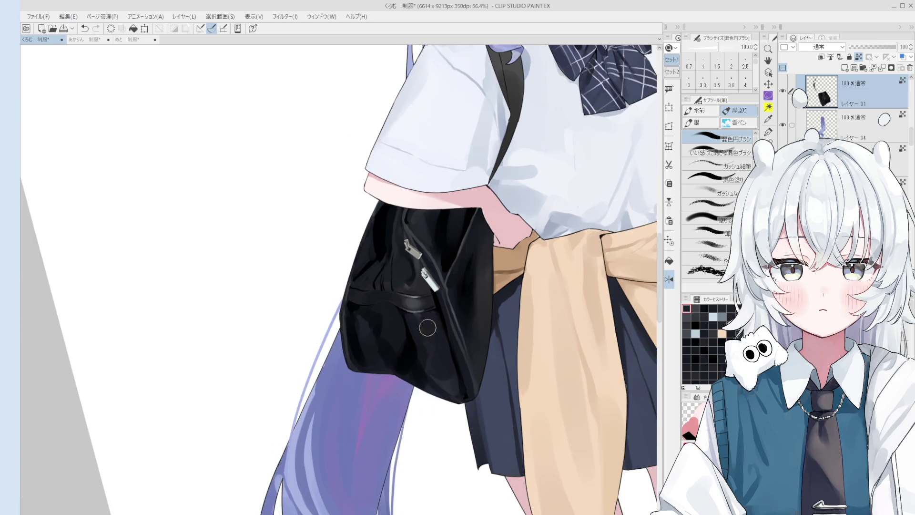
pyautogui.scroll(-1, 419, 353)
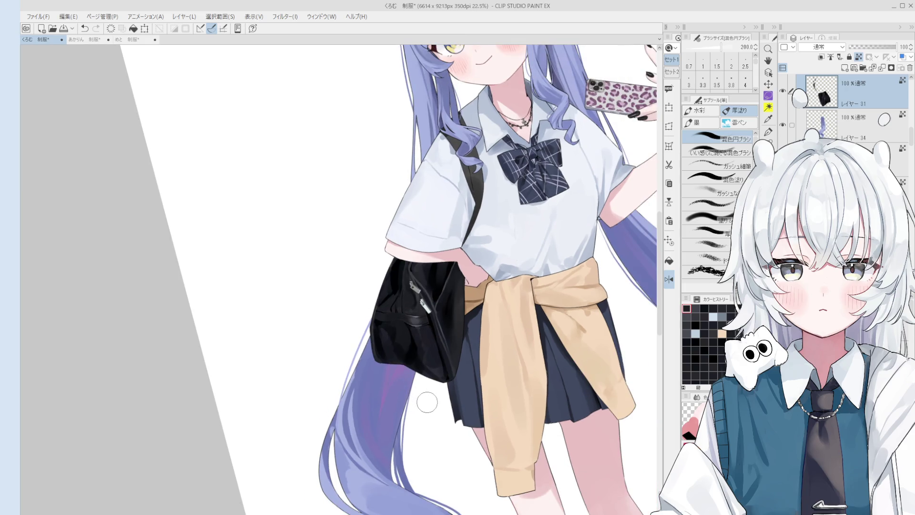
# Eyedrop a colour from the lower part of the black bag for fold shading.
pyautogui.scroll(-1, 429, 394)
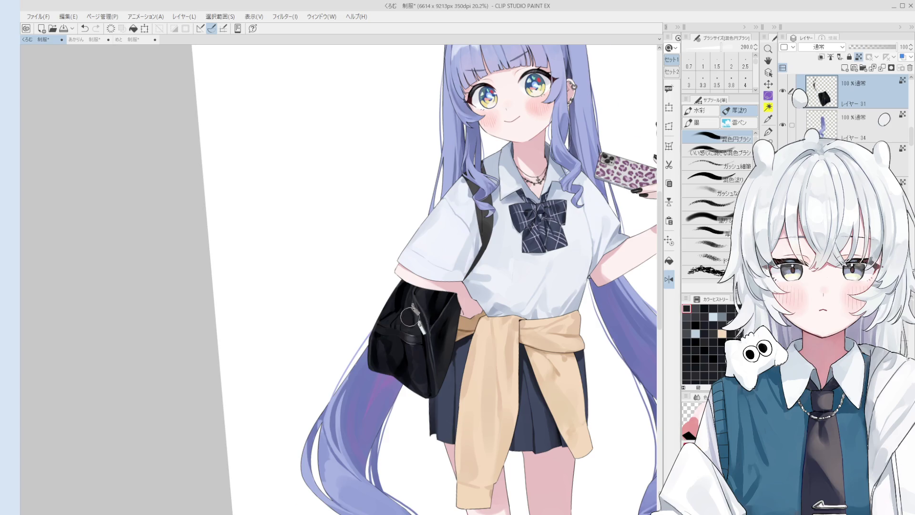
pyautogui.scroll(3, 415, 329)
pyautogui.press('o')
pyautogui.keyDown('alt'); pyautogui.click(404, 340); pyautogui.keyUp('alt')
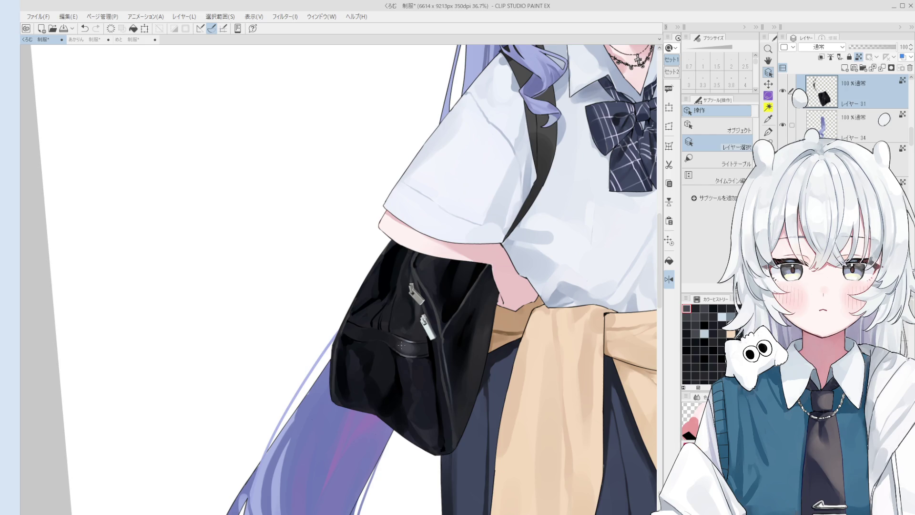
# Paint a shading stroke on the bag's upper fold with a smaller brush, then undo it.
pyautogui.press('b')
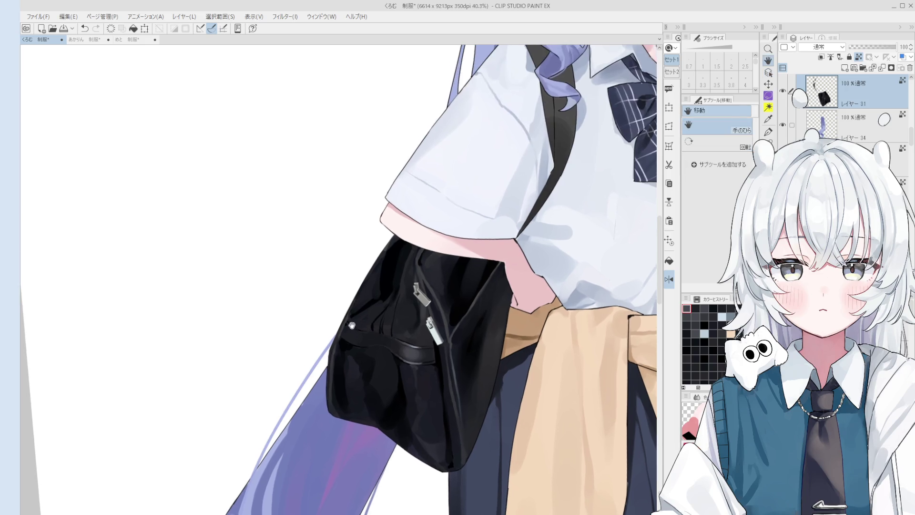
pyautogui.scroll(4, 367, 322)
pyautogui.press('[')
pyautogui.press('[')
pyautogui.press('[')
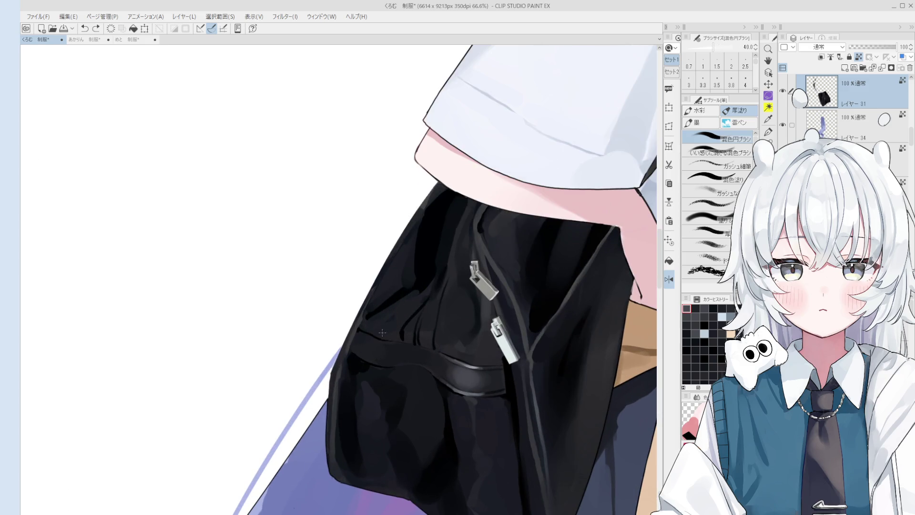
pyautogui.moveTo(391, 308)
pyautogui.mouseDown()
pyautogui.moveTo(411, 294)
pyautogui.moveTo(373, 327)
pyautogui.mouseUp()
pyautogui.hotkey('ctrl', 'z')
pyautogui.hotkey('ctrl', 'z')
pyautogui.hotkey('ctrl', 'z')
pyautogui.press(']')
pyautogui.press(']')
pyautogui.press(']')
pyautogui.press('[')
pyautogui.press('[')
pyautogui.press('[')
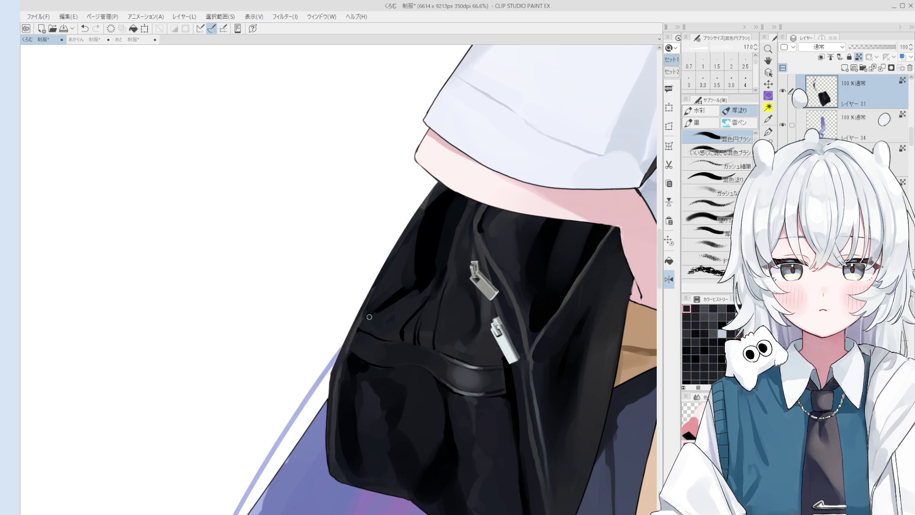
# Sample two colours from the bag's edge and repaint shading along its left edge.
pyautogui.keyDown('alt'); pyautogui.click(370, 324); pyautogui.keyUp('alt')
pyautogui.keyDown('alt'); pyautogui.click(355, 313); pyautogui.keyUp('alt')
pyautogui.keyDown('alt'); pyautogui.click(364, 317); pyautogui.keyUp('alt')
pyautogui.moveTo(367, 319); pyautogui.dragTo(375, 325)
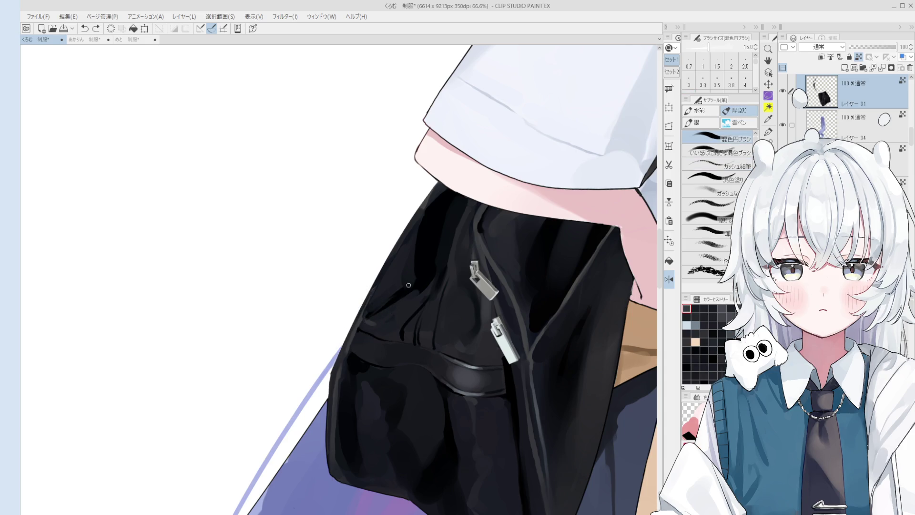
pyautogui.scroll(-1, 394, 300)
pyautogui.scroll(1, 394, 295)
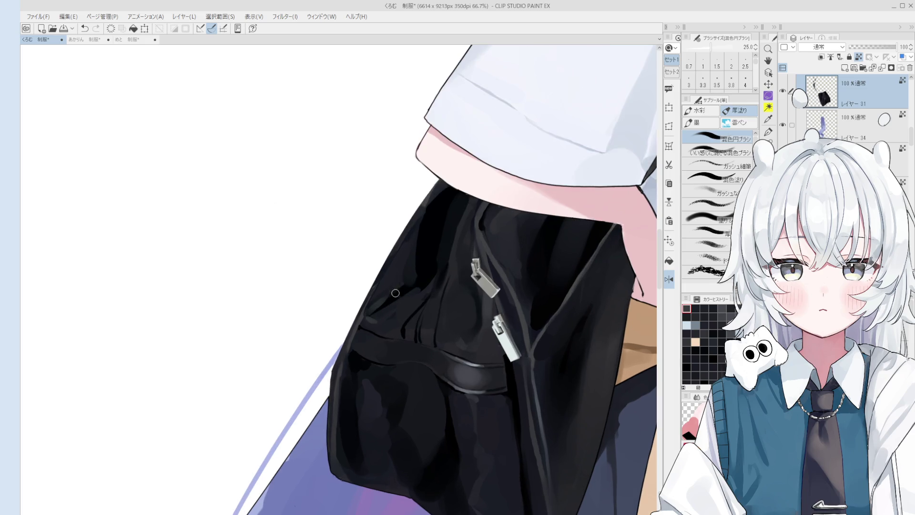
pyautogui.press(']')
pyautogui.press(']')
pyautogui.press(']')
pyautogui.scroll(-3, 413, 273)
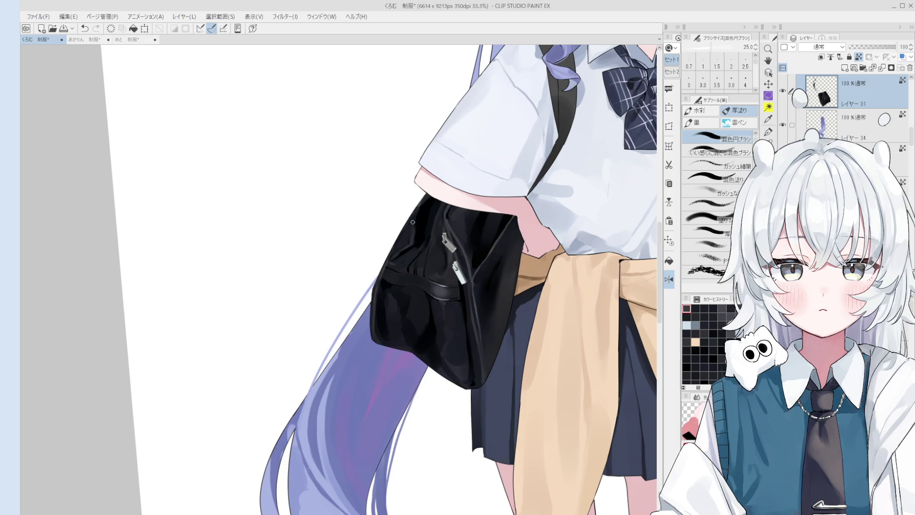
pyautogui.scroll(3, 414, 218)
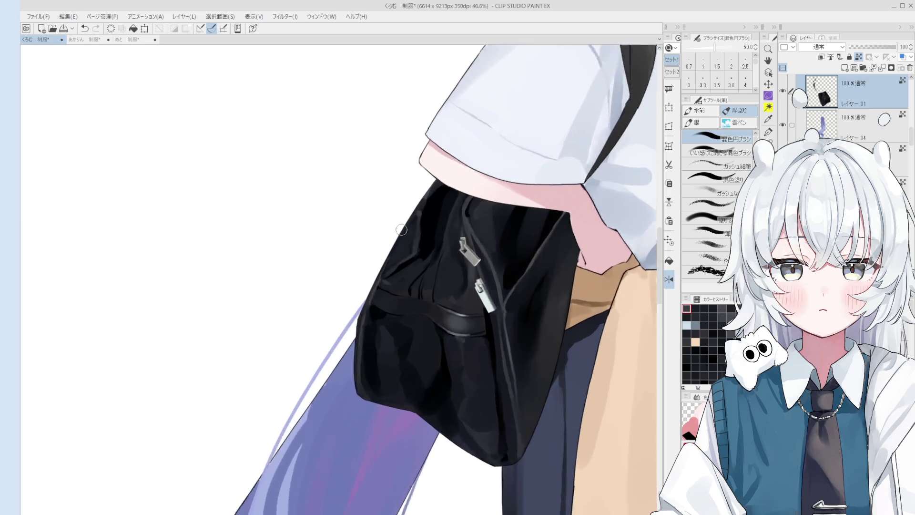
pyautogui.press('[')
pyautogui.press('[')
pyautogui.press('[')
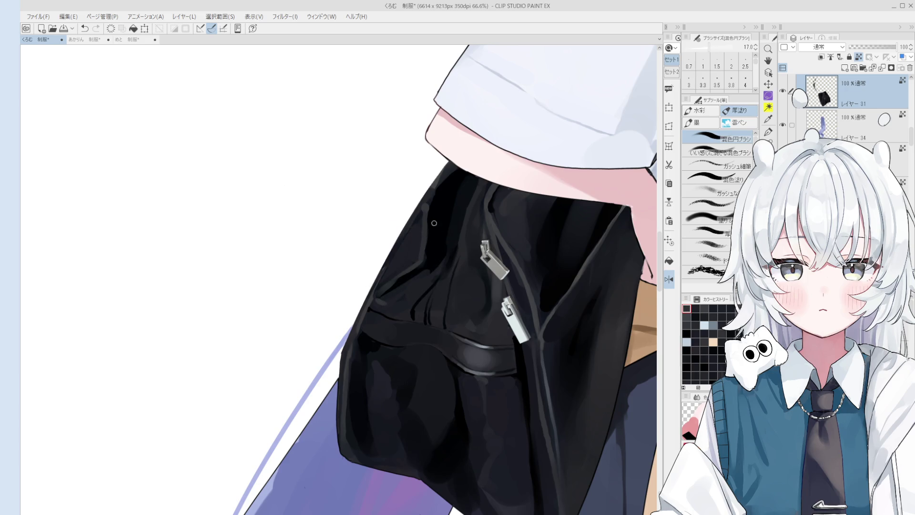
pyautogui.scroll(1, 435, 224)
pyautogui.scroll(-5, 417, 212)
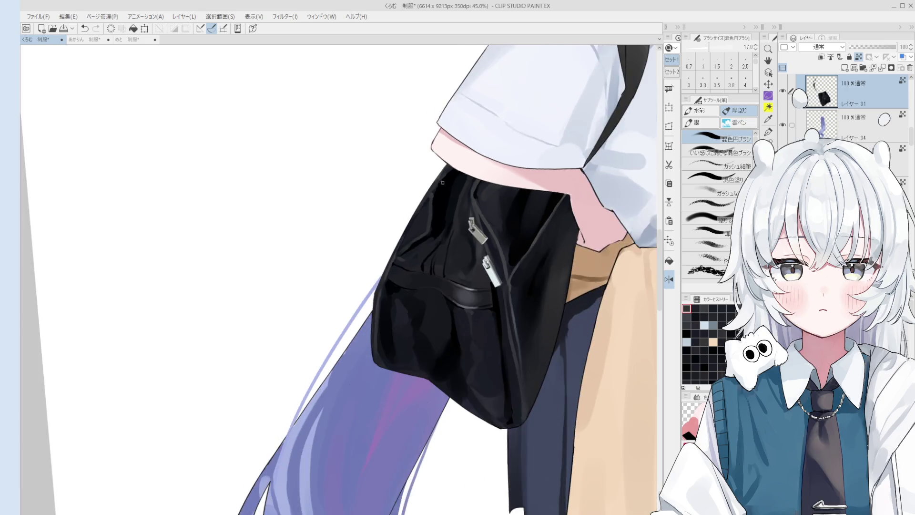
# Eyedrop a couple of candidate colours from the bag while adjusting brush size.
pyautogui.scroll(6, 416, 211)
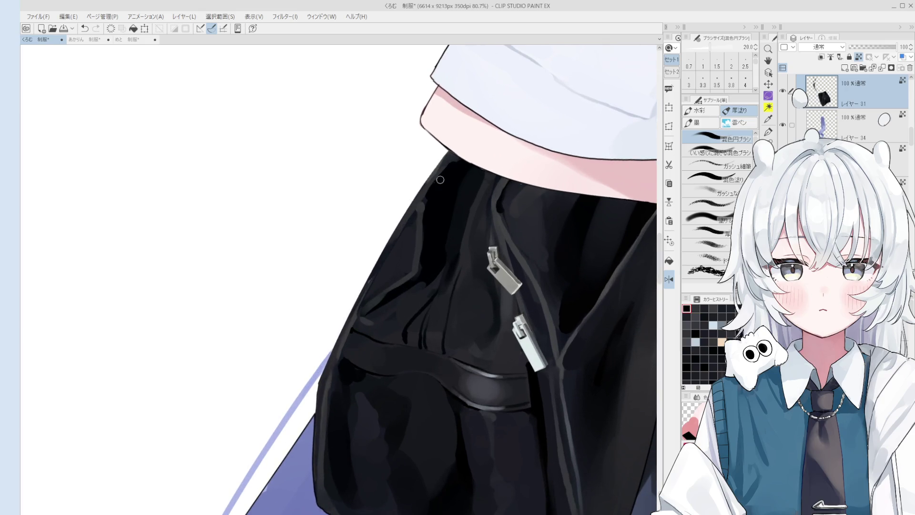
pyautogui.scroll(-4, 437, 207)
pyautogui.scroll(2, 437, 206)
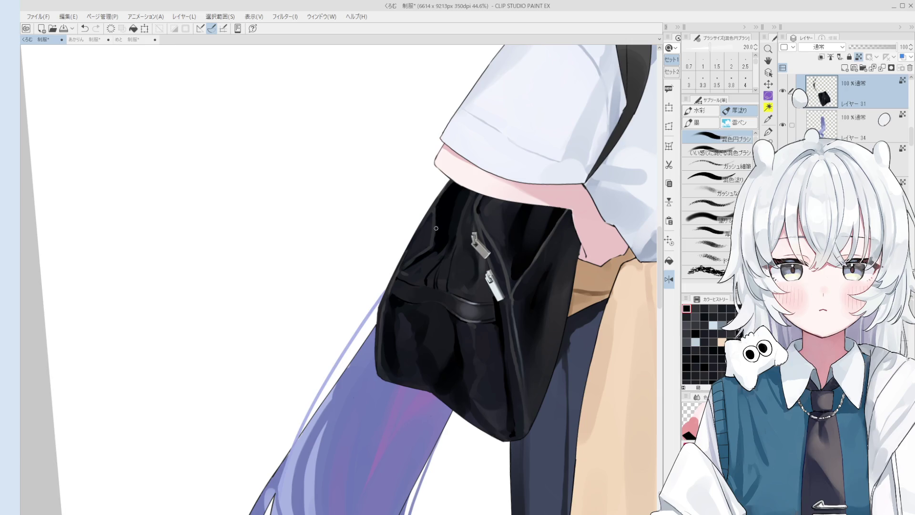
pyautogui.press(']')
pyautogui.press(']')
pyautogui.press(']')
pyautogui.keyDown('alt'); pyautogui.click(152, 244); pyautogui.keyUp('alt')
pyautogui.press('[')
pyautogui.press('[')
pyautogui.press('[')
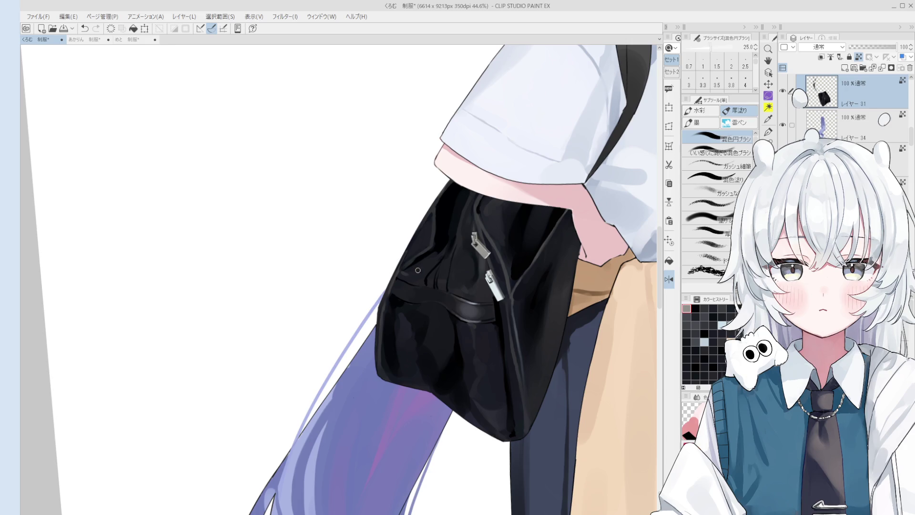
pyautogui.press(']')
pyautogui.press(']')
pyautogui.press(']')
pyautogui.scroll(1, 419, 265)
pyautogui.keyDown('alt'); pyautogui.click(411, 263); pyautogui.keyUp('alt')
pyautogui.press('[')
pyautogui.press('[')
pyautogui.press('[')
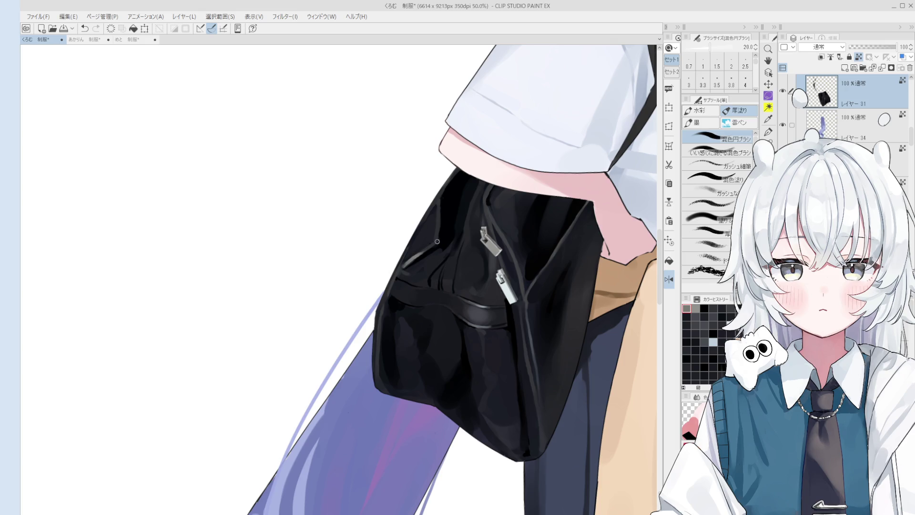
# Pick up black and then a dark grey from the bag with a smaller brush.
pyautogui.scroll(1, 433, 252)
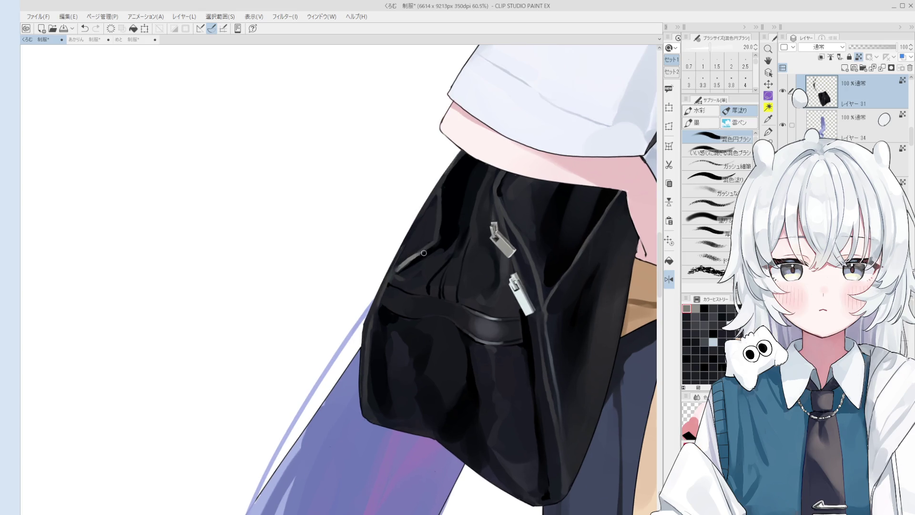
pyautogui.press(']')
pyautogui.press(']')
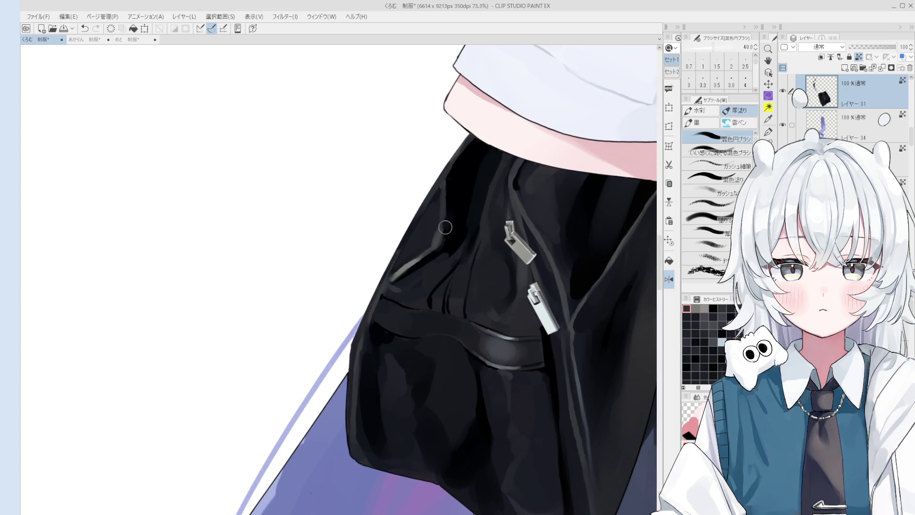
pyautogui.scroll(-1, 448, 219)
pyautogui.keyDown('alt'); pyautogui.click(453, 225); pyautogui.keyUp('alt')
pyautogui.scroll(-2, 451, 267)
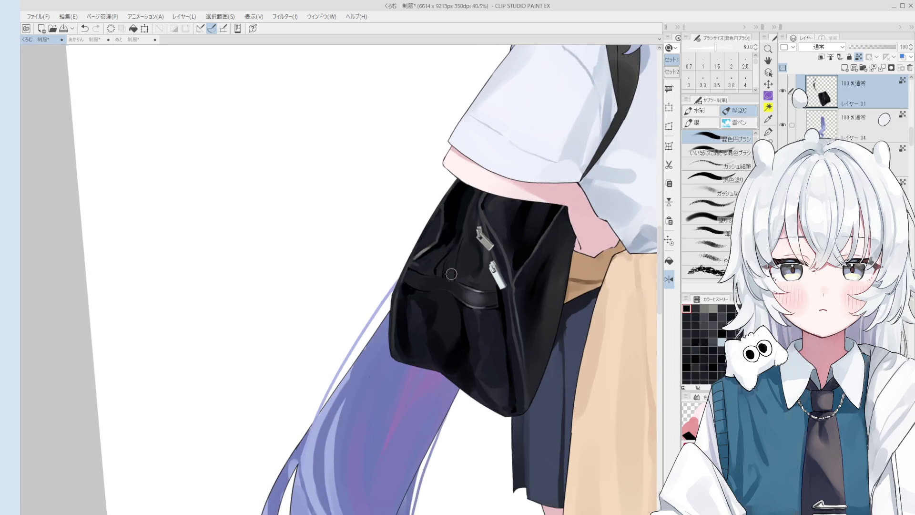
pyautogui.scroll(4, 453, 239)
pyautogui.press('[')
pyautogui.press('[')
pyautogui.press('[')
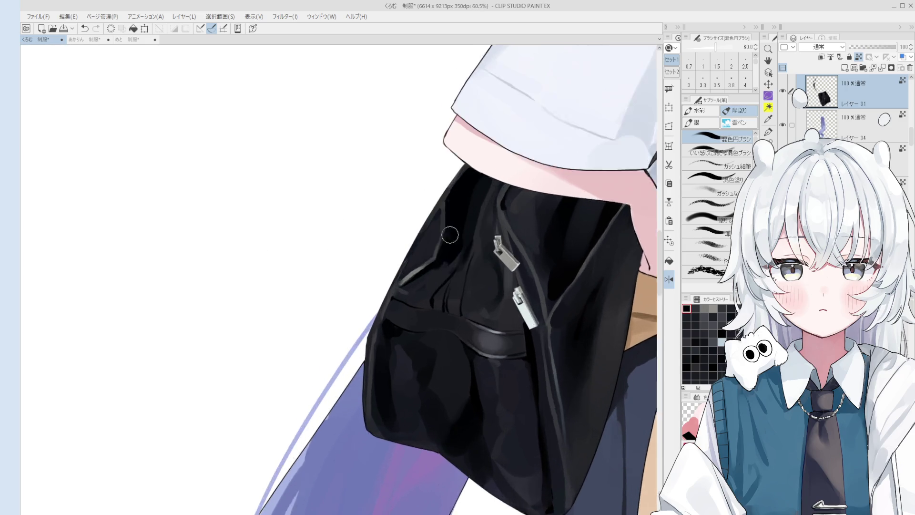
pyautogui.press('[')
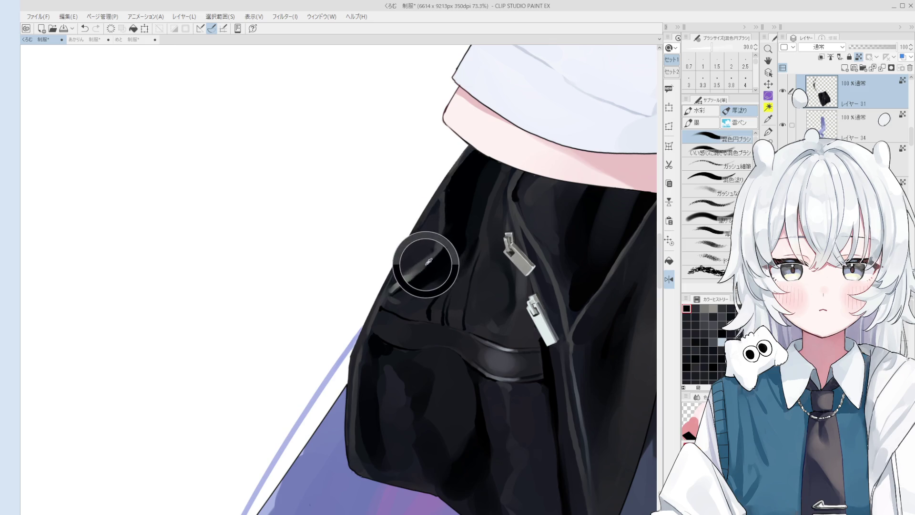
pyautogui.keyDown('alt'); pyautogui.click(431, 263); pyautogui.keyUp('alt')
# With a very large brush, blend a lighter stroke over the dark fold near the upper zipper.
pyautogui.press(']')
pyautogui.press(']')
pyautogui.press(']')
pyautogui.scroll(-3, 437, 214)
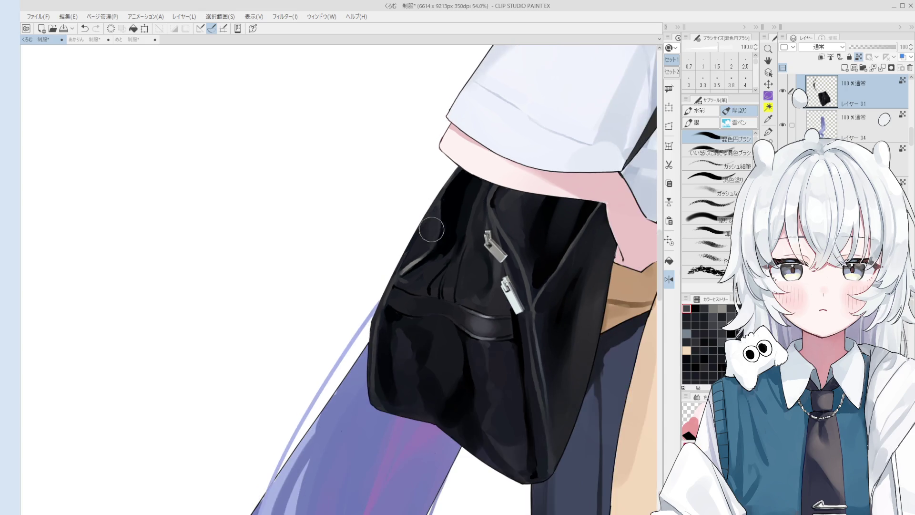
pyautogui.scroll(1, 439, 207)
pyautogui.scroll(1, 438, 207)
pyautogui.keyDown('alt'); pyautogui.click(418, 262); pyautogui.keyUp('alt')
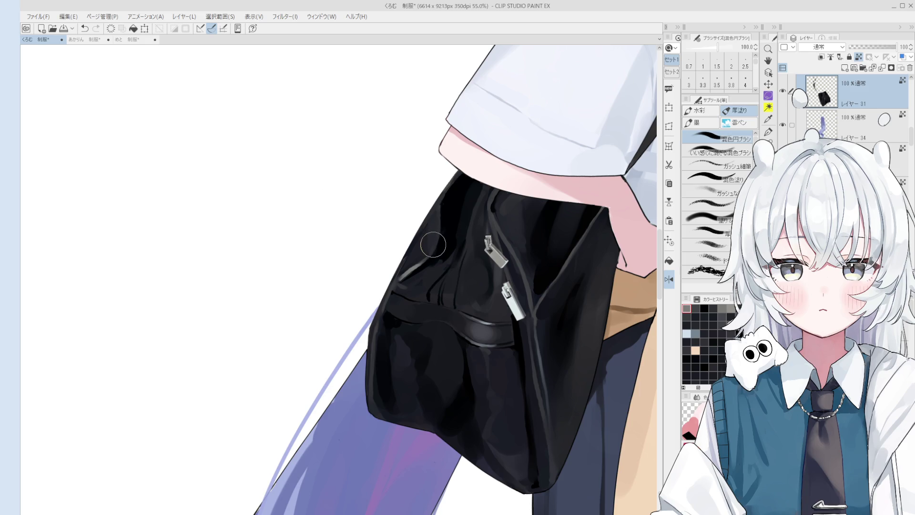
pyautogui.moveTo(433, 245)
pyautogui.mouseDown()
pyautogui.moveTo(453, 210)
pyautogui.moveTo(460, 221)
pyautogui.moveTo(470, 210)
pyautogui.moveTo(476, 248)
pyautogui.moveTo(428, 195)
pyautogui.mouseUp()
# Paint another lighter blended stroke along the bag's dark fold.
pyautogui.press('space')
pyautogui.scroll(4, 434, 234)
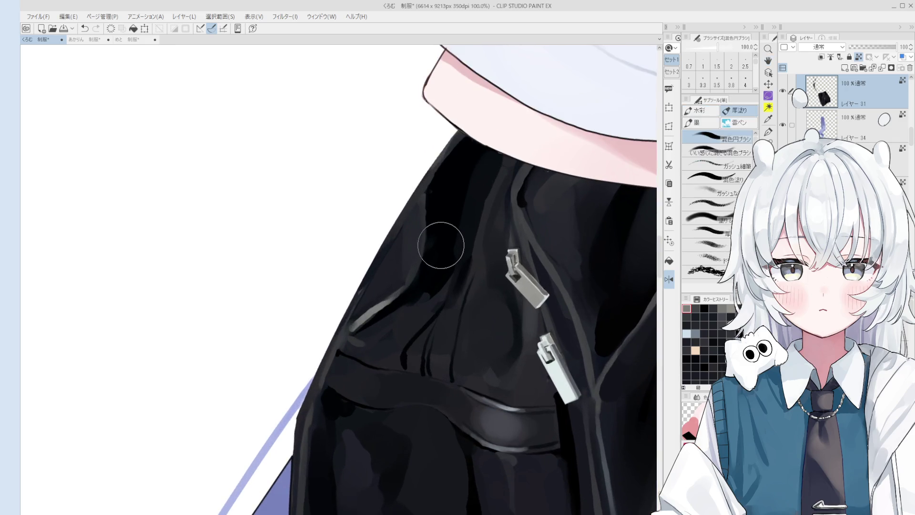
pyautogui.press(']')
pyautogui.moveTo(419, 261); pyautogui.dragTo(426, 216)
pyautogui.press('[')
pyautogui.press('[')
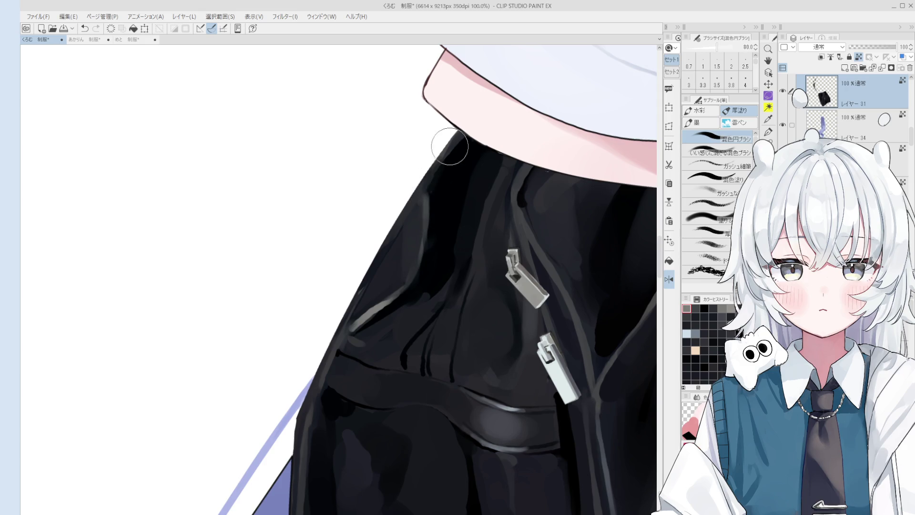
pyautogui.scroll(-2, 450, 152)
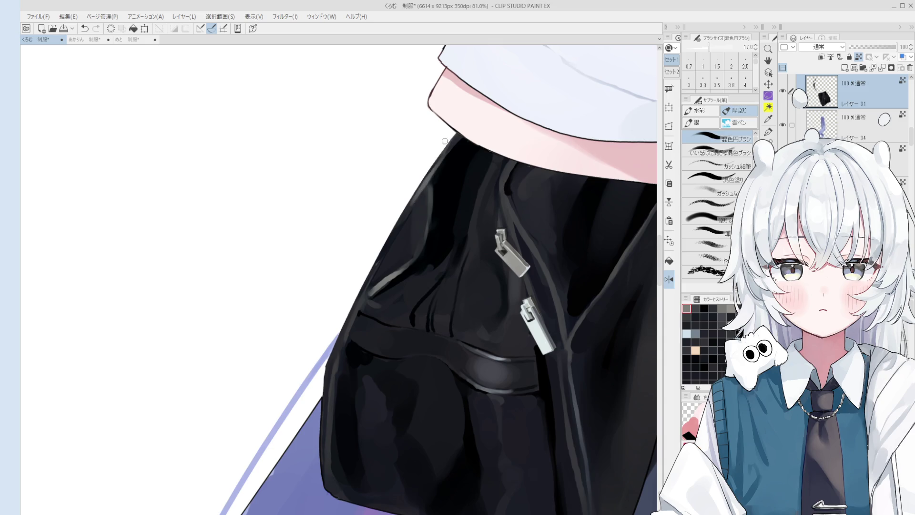
pyautogui.scroll(-3, 433, 178)
# Pan to show the whole bag, mirror and rotate the view to check it, then restore it upright.
pyautogui.moveTo(429, 202); pyautogui.dragTo(527, 240)
pyautogui.moveTo(415, 234); pyautogui.dragTo(441, 226)
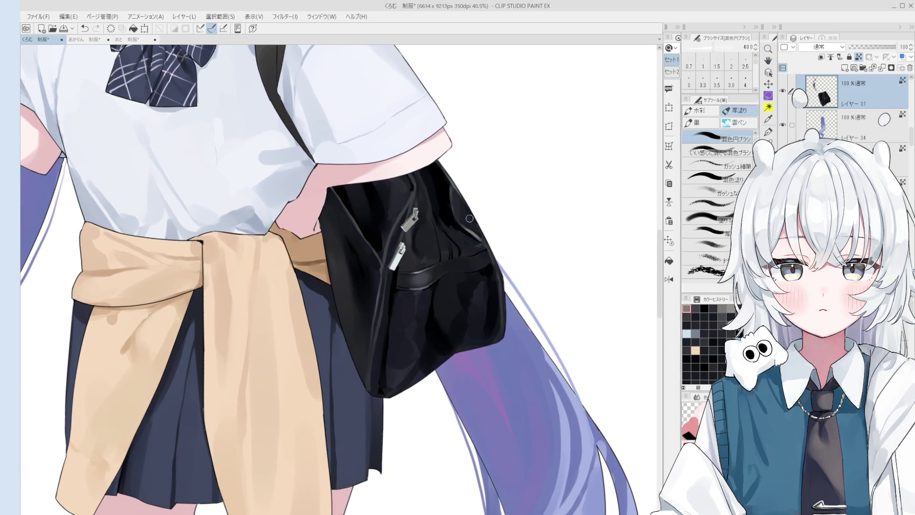
pyautogui.hotkey('ctrl', 'h')
pyautogui.scroll(-1, 444, 246)
pyautogui.press('-')
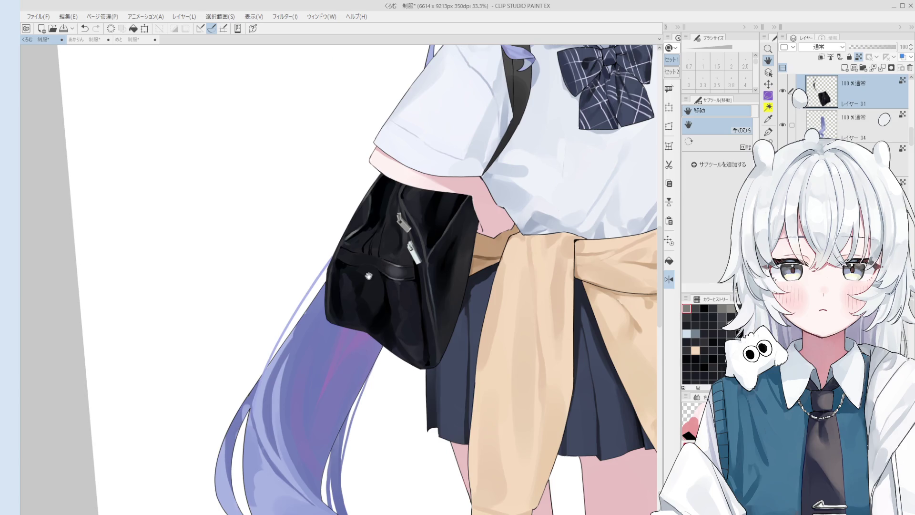
pyautogui.scroll(1, 484, 226)
pyautogui.press('o')
pyautogui.scroll(2, 483, 227)
pyautogui.press('^')
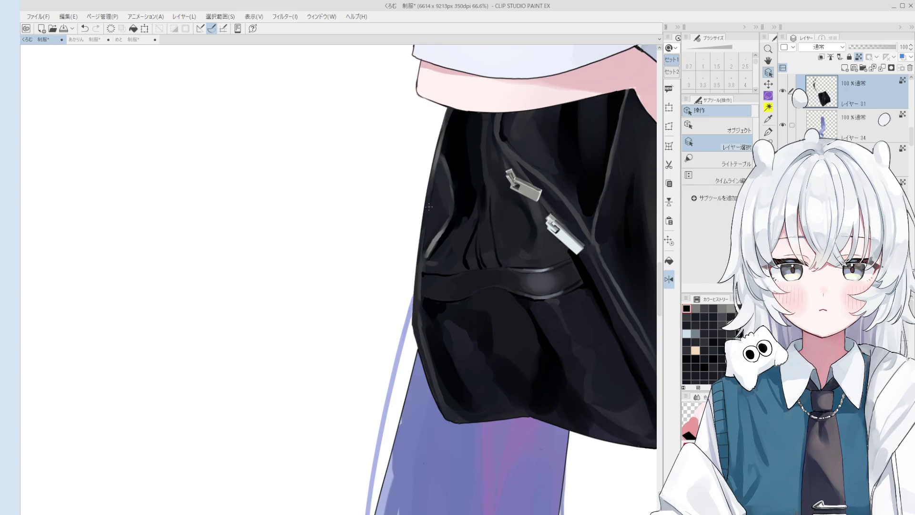
# Erase part of the bag's left edge with an enlarged eraser.
pyautogui.press('e')
pyautogui.press(']')
pyautogui.press(']')
pyautogui.press(']')
pyautogui.moveTo(419, 204); pyautogui.dragTo(422, 241)
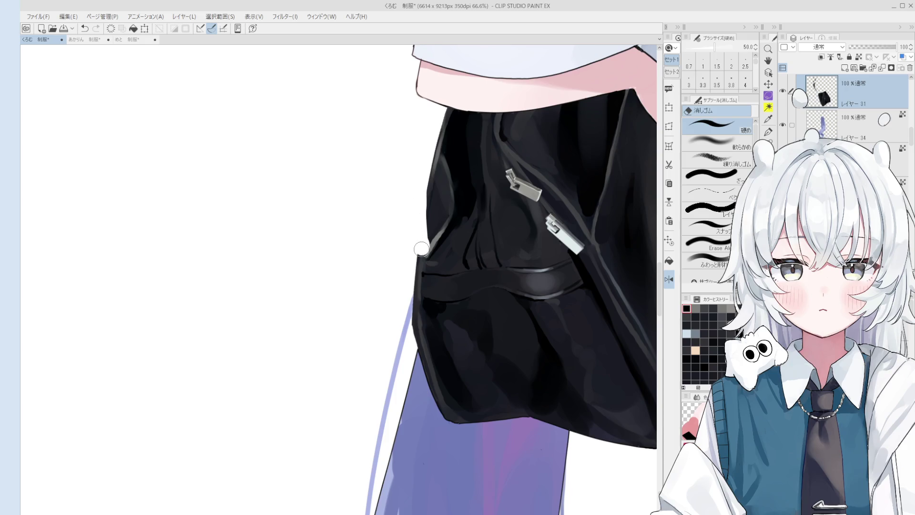
# Redo the erasure to notch and smooth the bag's left edge outline.
pyautogui.hotkey('ctrl', 'z')
pyautogui.moveTo(420, 175); pyautogui.dragTo(419, 235)
pyautogui.moveTo(419, 165); pyautogui.dragTo(416, 272)
pyautogui.scroll(-3, 412, 297)
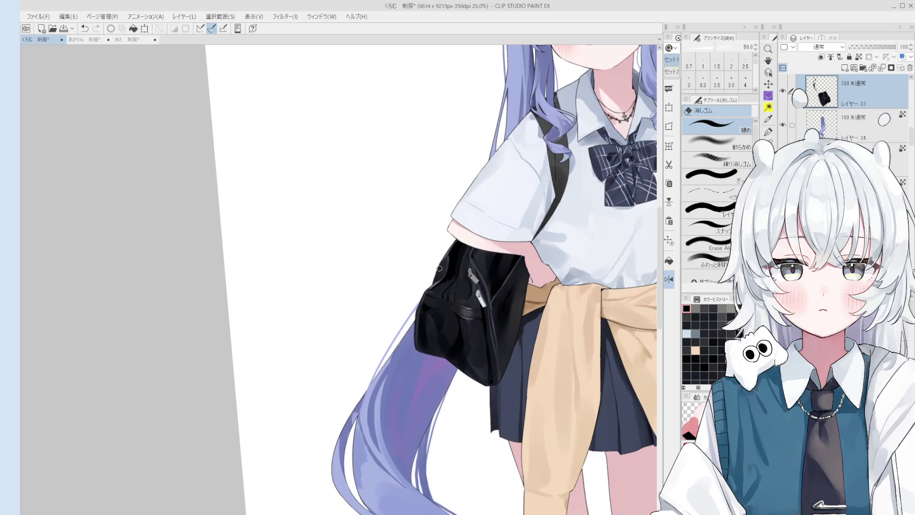
pyautogui.scroll(2, 437, 295)
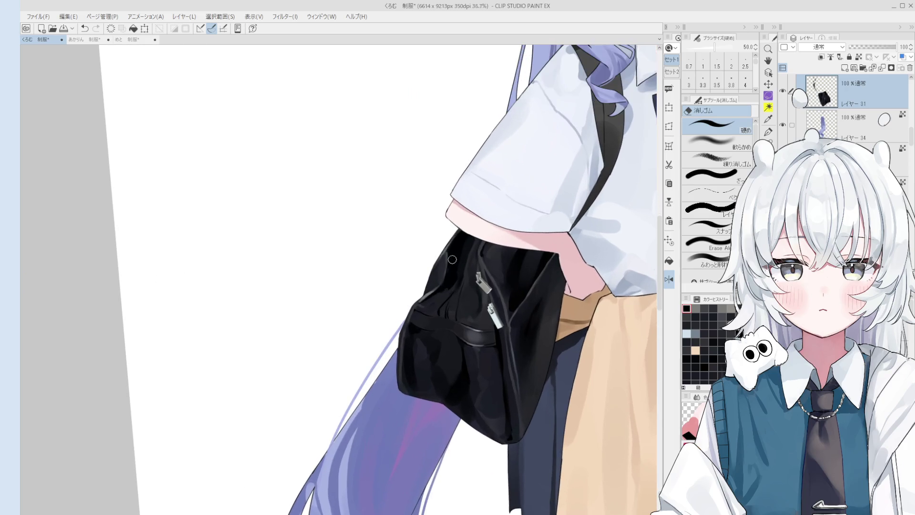
pyautogui.scroll(2, 422, 315)
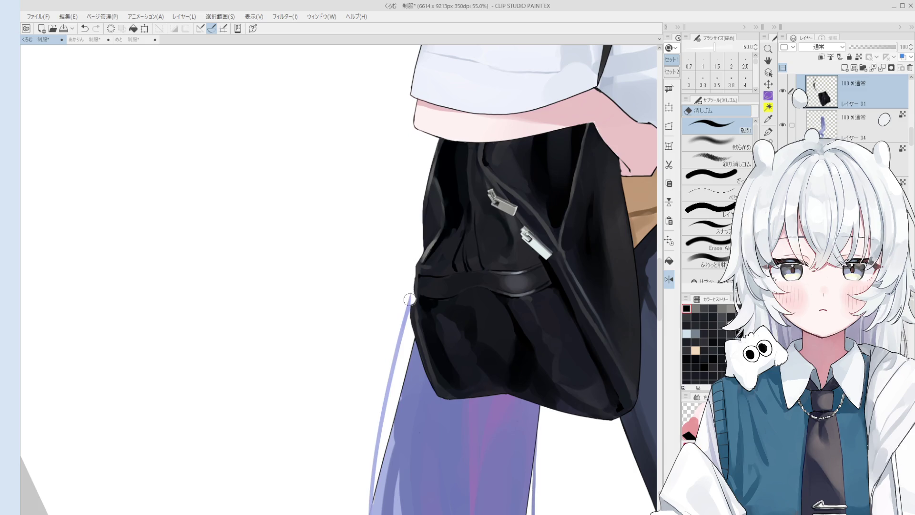
pyautogui.scroll(2, 415, 268)
pyautogui.scroll(1, 416, 266)
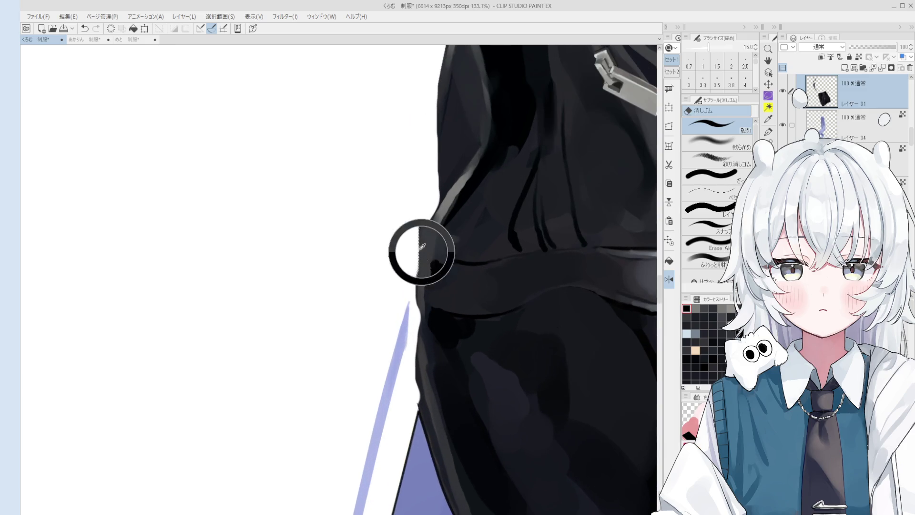
# Darken the bag's left edge and upper-left corner with dark blending-brush strokes.
pyautogui.press('b')
pyautogui.moveTo(423, 274); pyautogui.dragTo(423, 317)
pyautogui.keyDown('alt'); pyautogui.click(419, 307); pyautogui.keyUp('alt')
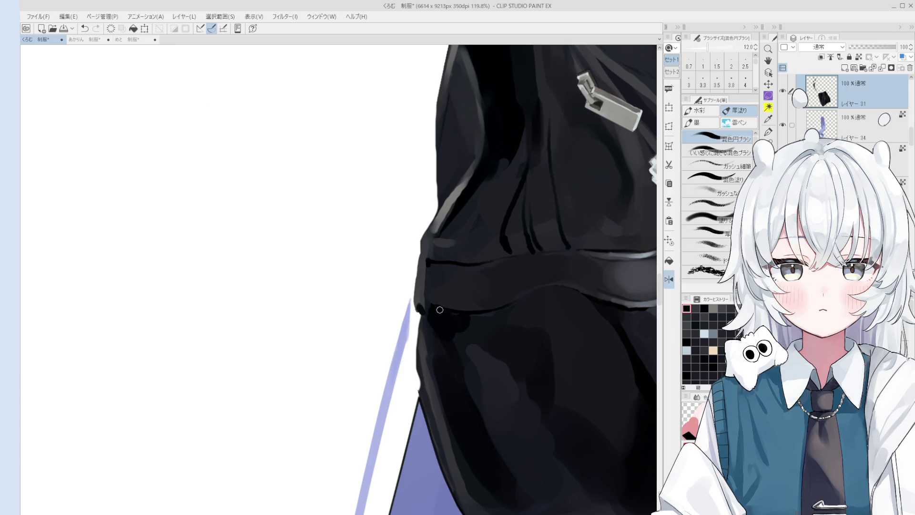
pyautogui.scroll(2, 432, 303)
pyautogui.moveTo(424, 255)
pyautogui.mouseDown()
pyautogui.moveTo(420, 310)
pyautogui.moveTo(410, 318)
pyautogui.mouseUp()
pyautogui.press('[')
pyautogui.moveTo(417, 238); pyautogui.dragTo(423, 245)
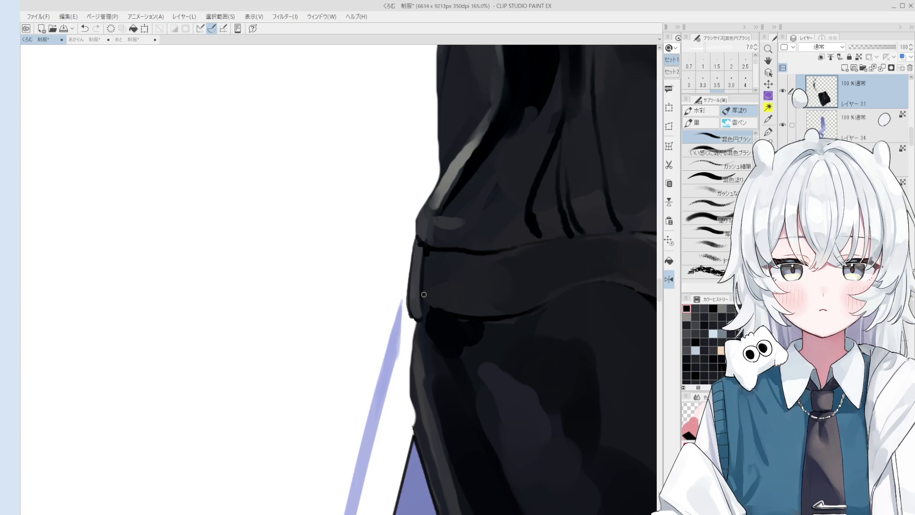
pyautogui.scroll(-5, 423, 294)
pyautogui.press('o')
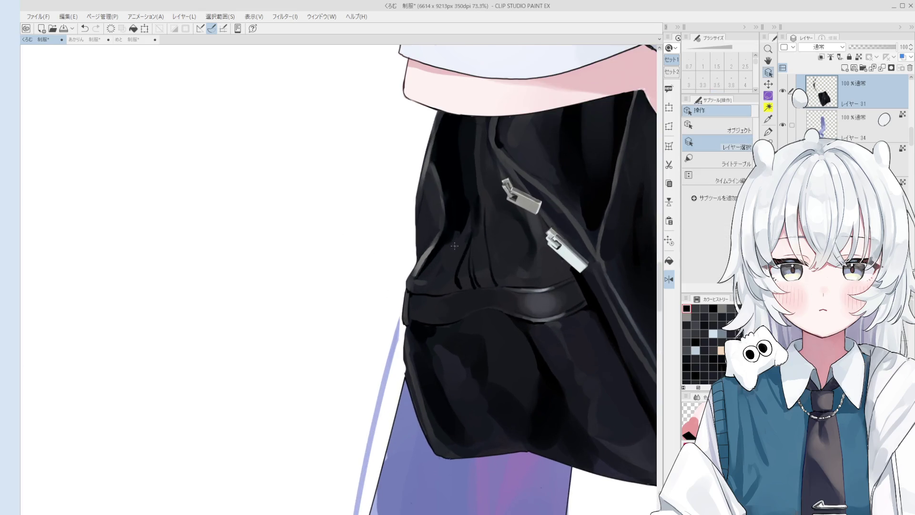
pyautogui.scroll(3, 456, 214)
pyautogui.keyDown('alt'); pyautogui.click(413, 287); pyautogui.keyUp('alt')
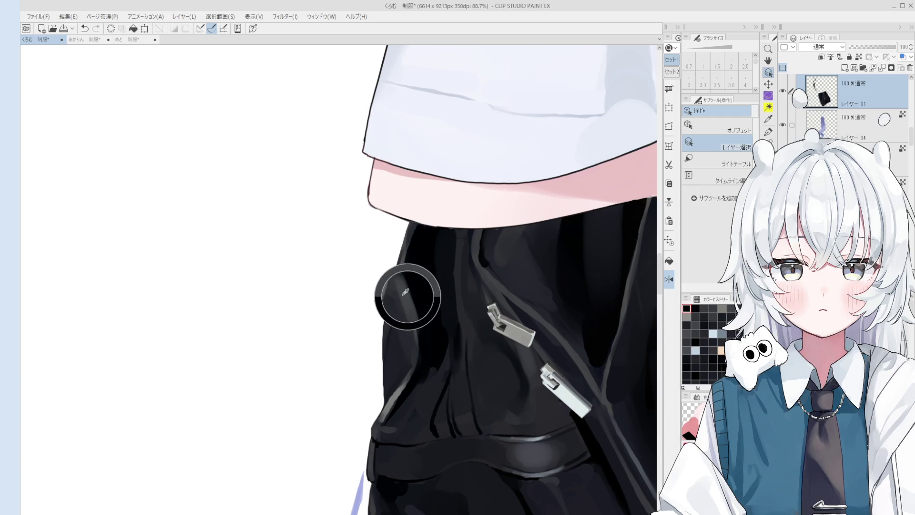
pyautogui.press('b')
pyautogui.moveTo(413, 287); pyautogui.dragTo(402, 265)
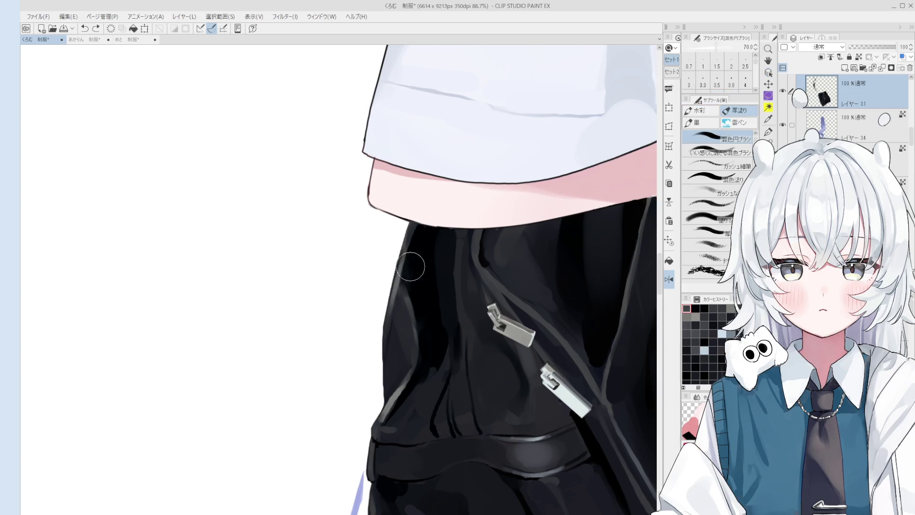
pyautogui.scroll(-2, 421, 259)
pyautogui.keyDown('alt'); pyautogui.click(421, 259); pyautogui.keyUp('alt')
pyautogui.scroll(2, 421, 259)
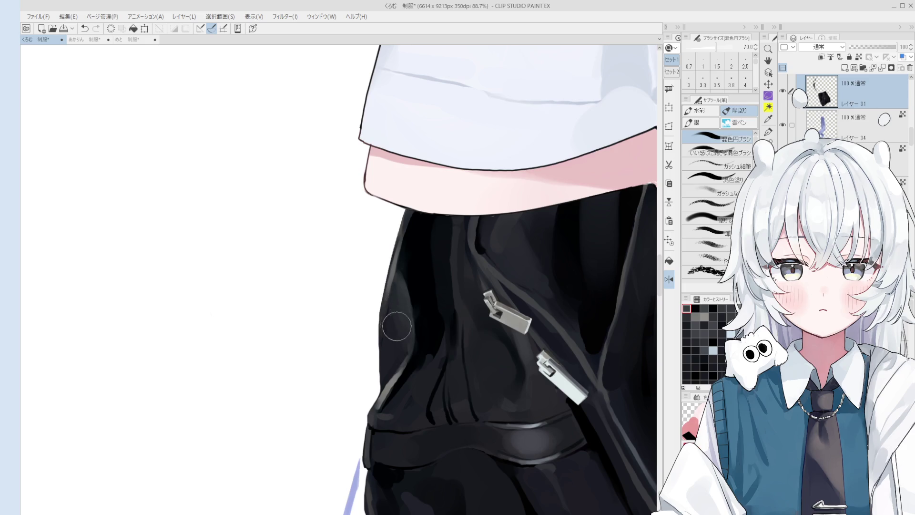
pyautogui.moveTo(398, 291); pyautogui.dragTo(389, 346)
pyautogui.press('[')
pyautogui.press('[')
pyautogui.press(']')
pyautogui.press(']')
pyautogui.hotkey('ctrl', 'z')
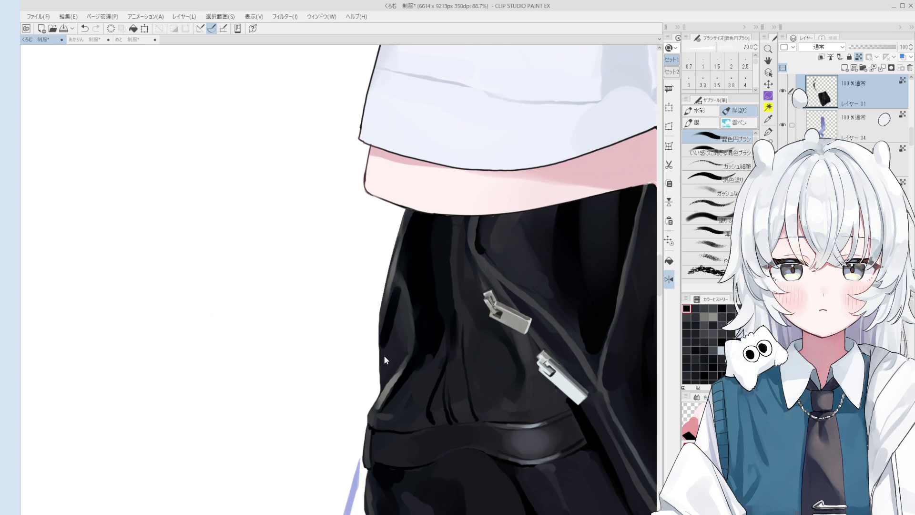
pyautogui.scroll(-1, 400, 329)
pyautogui.press(']')
pyautogui.press(']')
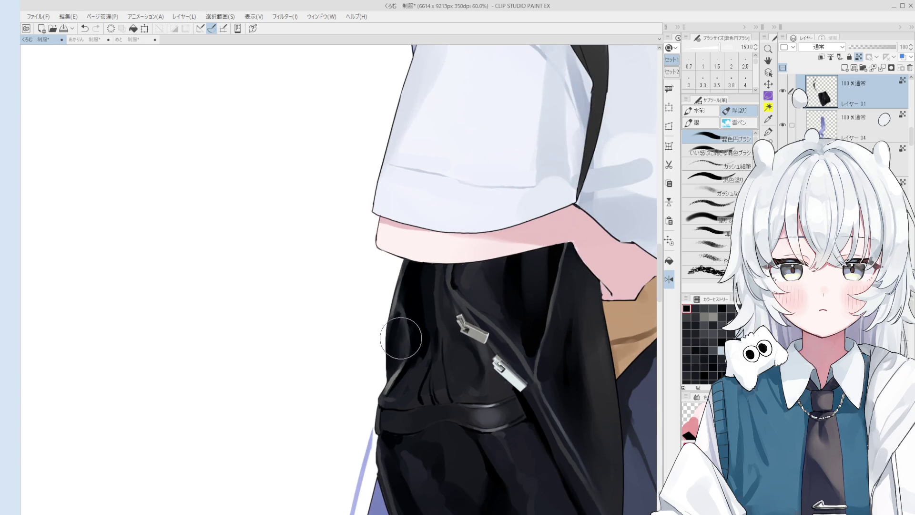
pyautogui.scroll(-1, 401, 328)
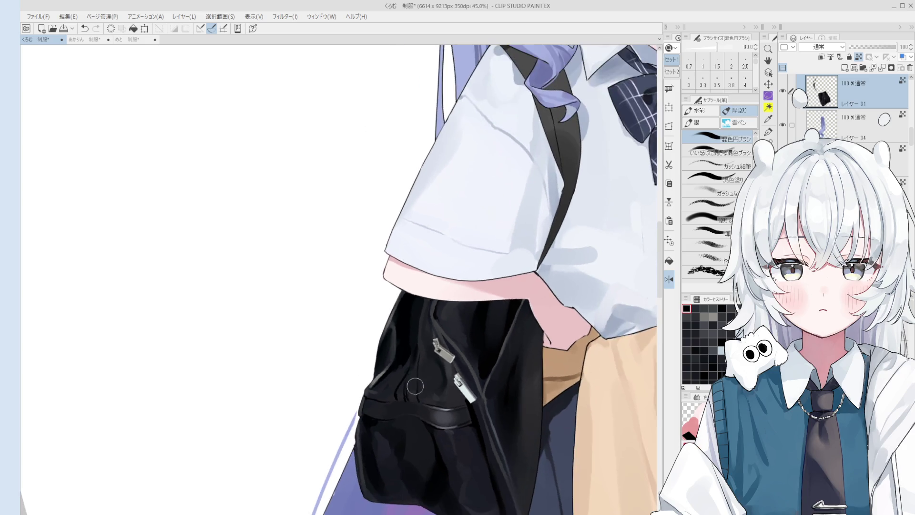
pyautogui.moveTo(401, 328); pyautogui.dragTo(396, 263)
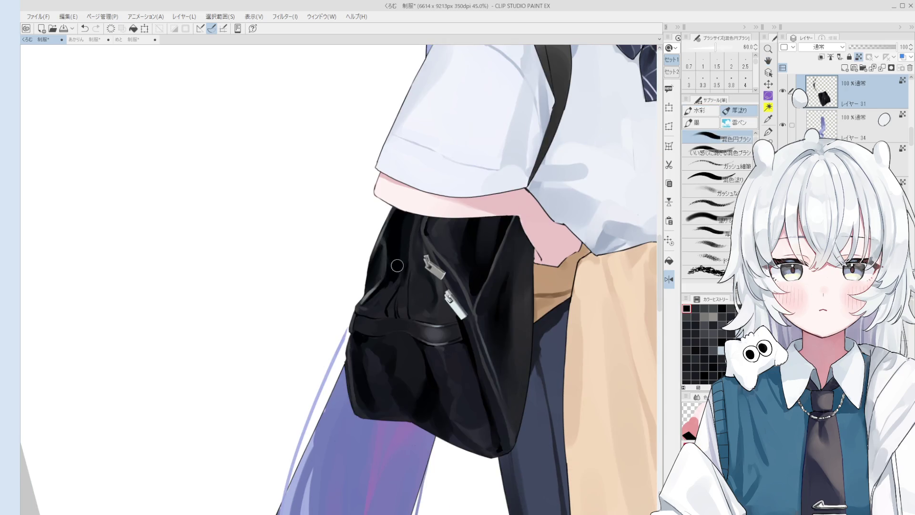
pyautogui.keyDown('alt'); pyautogui.click(388, 258); pyautogui.keyUp('alt')
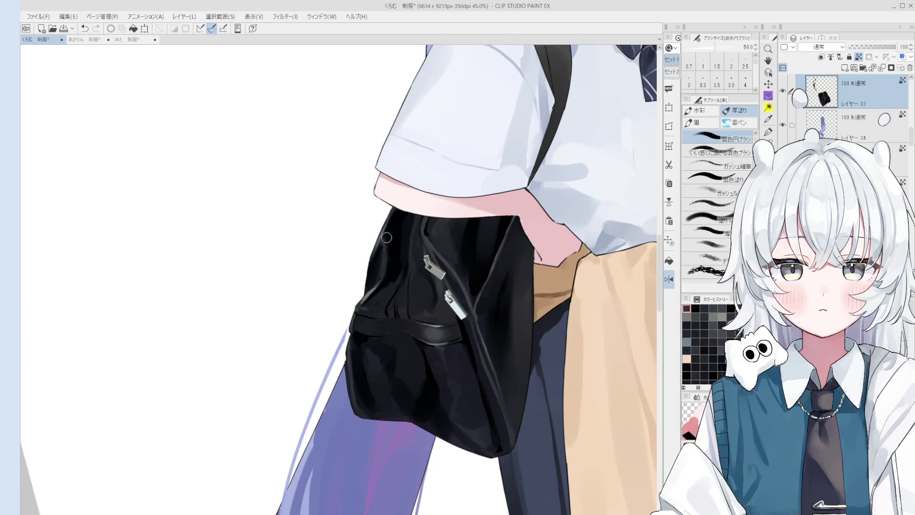
pyautogui.scroll(-1, 386, 243)
pyautogui.scroll(-2, 412, 261)
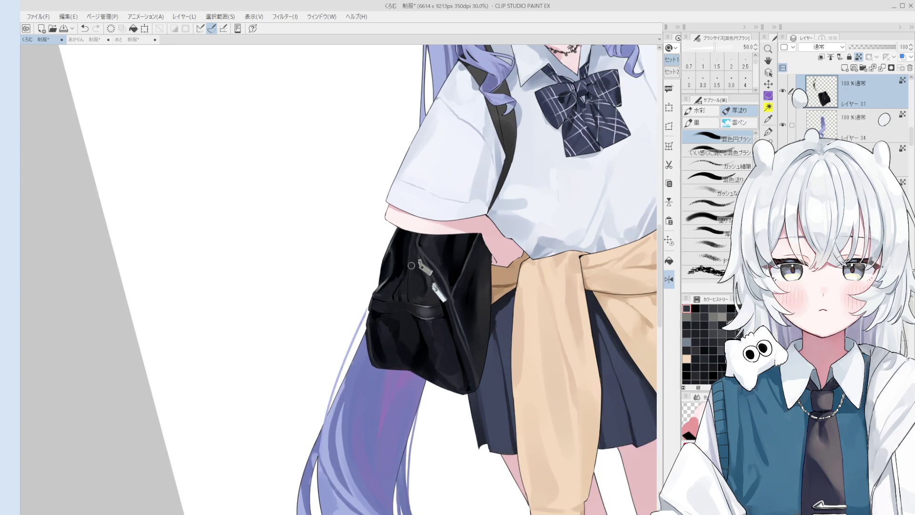
pyautogui.scroll(3, 400, 267)
pyautogui.press(']')
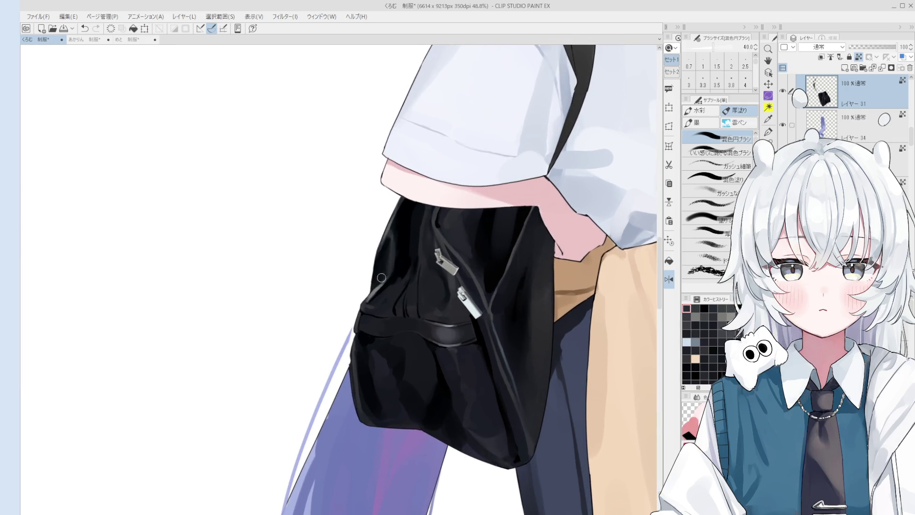
pyautogui.press(']')
pyautogui.moveTo(372, 289); pyautogui.dragTo(348, 258)
# With the blend brush, eyedrop dark tones and sheen greys from the black bag.
pyautogui.press('o')
pyautogui.scroll(2, 372, 286)
pyautogui.press('b')
pyautogui.scroll(2, 377, 305)
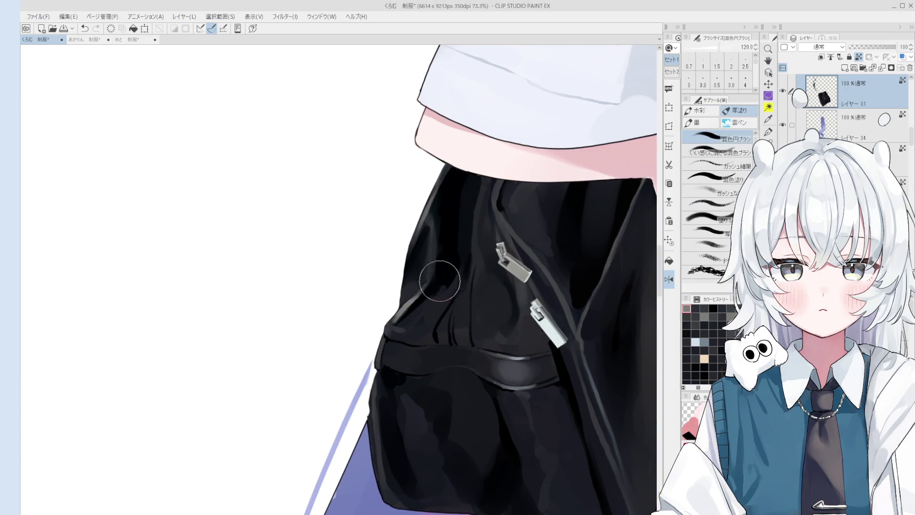
pyautogui.scroll(2, 385, 329)
pyautogui.keyDown('alt'); pyautogui.click(386, 327); pyautogui.keyUp('alt')
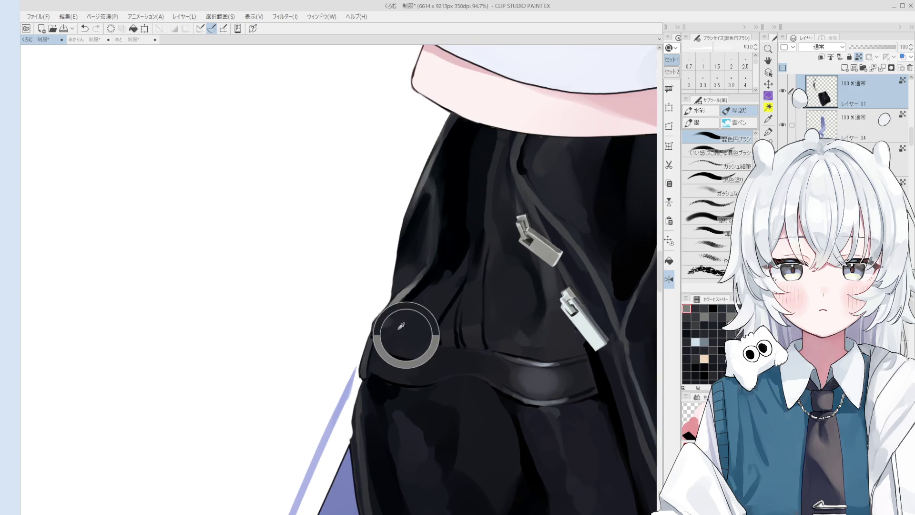
pyautogui.scroll(1, 386, 326)
pyautogui.scroll(-1, 370, 318)
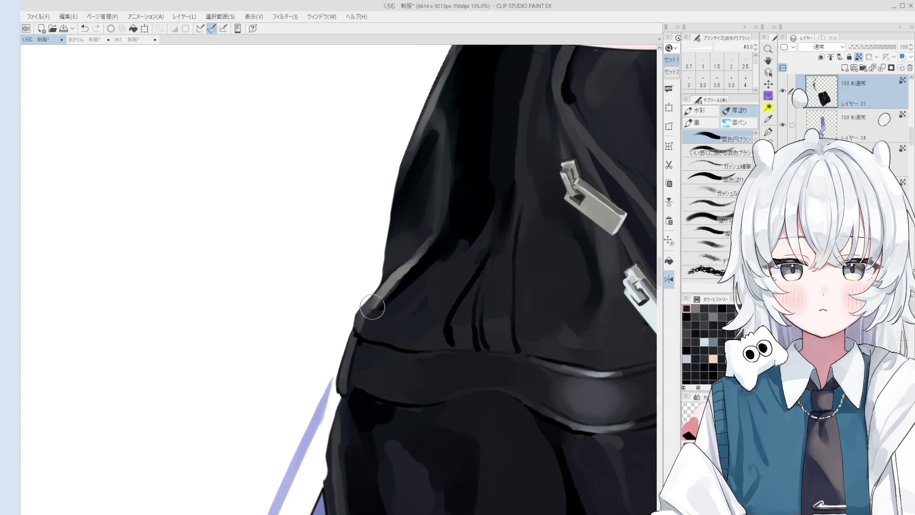
pyautogui.keyDown('alt'); pyautogui.click(381, 305); pyautogui.keyUp('alt')
pyautogui.scroll(1, 399, 299)
pyautogui.keyDown('alt'); pyautogui.click(403, 300); pyautogui.keyUp('alt')
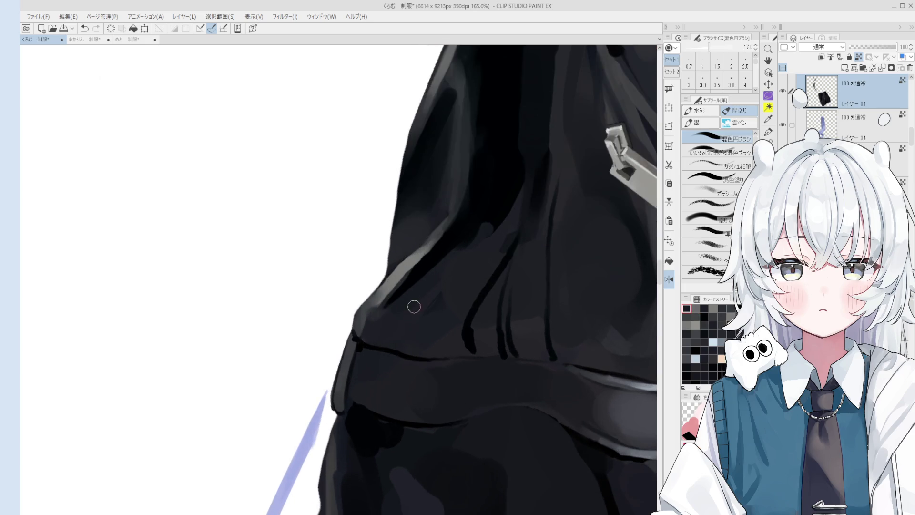
pyautogui.keyDown('alt'); pyautogui.click(402, 297); pyautogui.keyUp('alt')
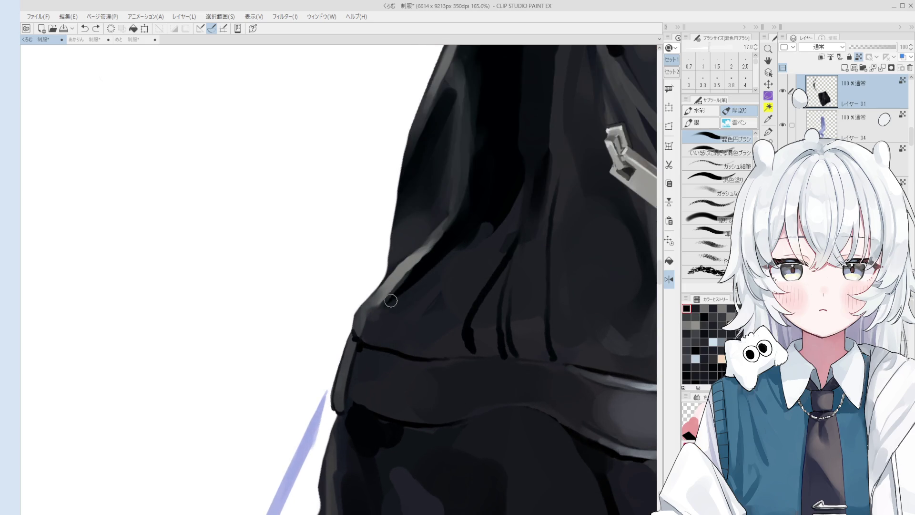
# Sample lighter greys from the bag's edge and shrink the brush.
pyautogui.scroll(-1, 406, 286)
pyautogui.scroll(-1, 444, 244)
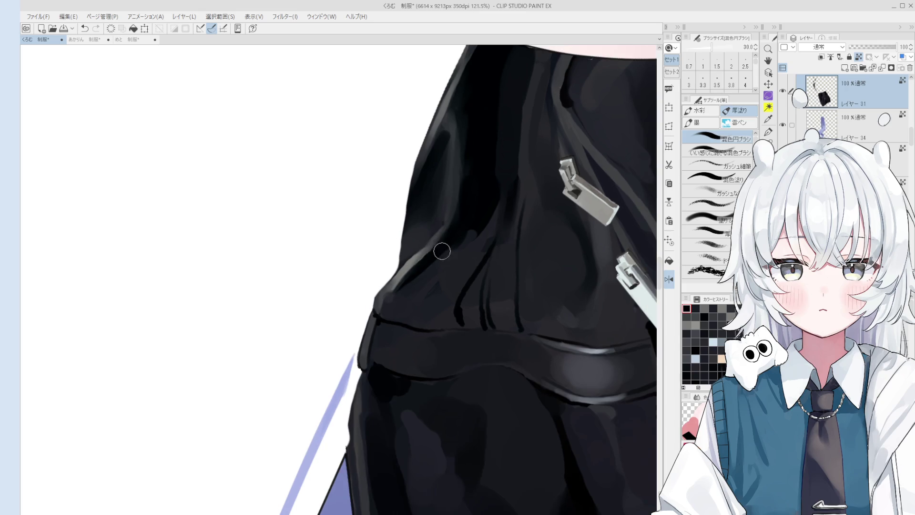
pyautogui.scroll(-1, 444, 243)
pyautogui.keyDown('alt'); pyautogui.click(419, 257); pyautogui.keyUp('alt')
pyautogui.scroll(1, 408, 229)
pyautogui.keyDown('alt'); pyautogui.click(422, 243); pyautogui.keyUp('alt')
pyautogui.press('[')
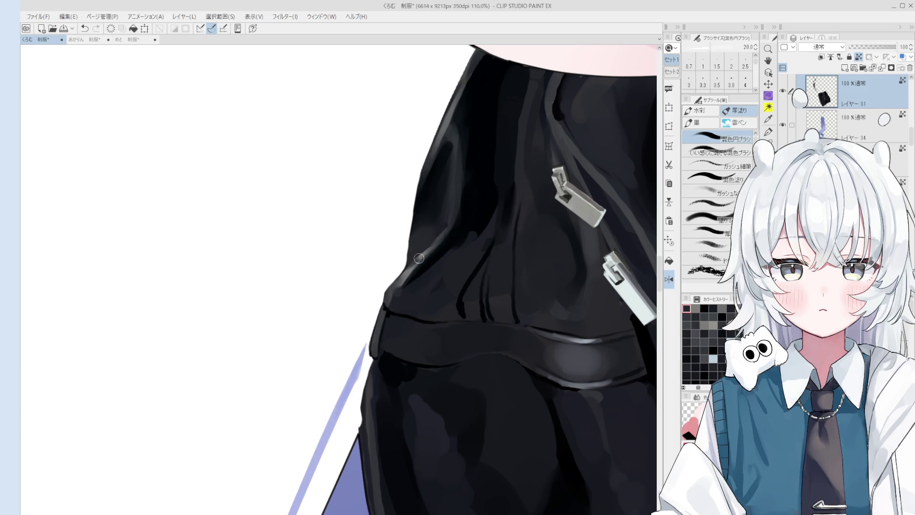
pyautogui.scroll(-2, 419, 257)
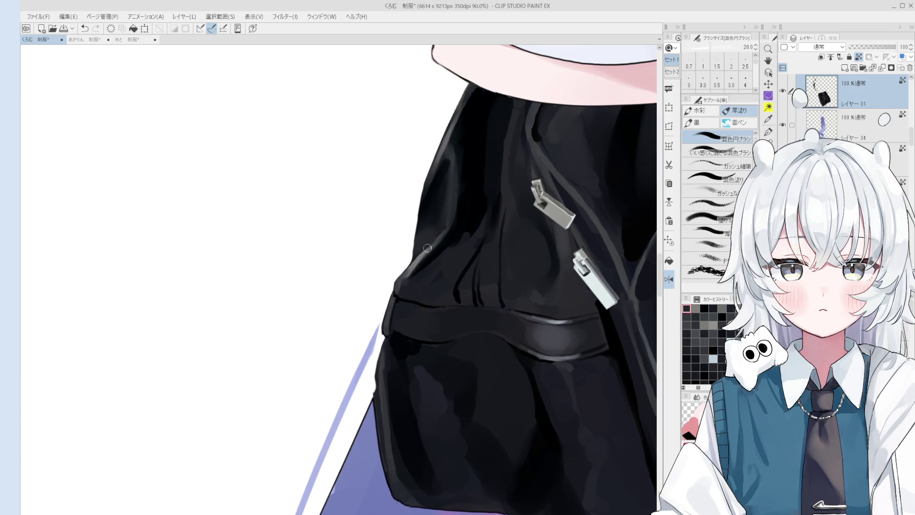
pyautogui.scroll(4, 414, 239)
pyautogui.keyDown('alt'); pyautogui.click(409, 262); pyautogui.keyUp('alt')
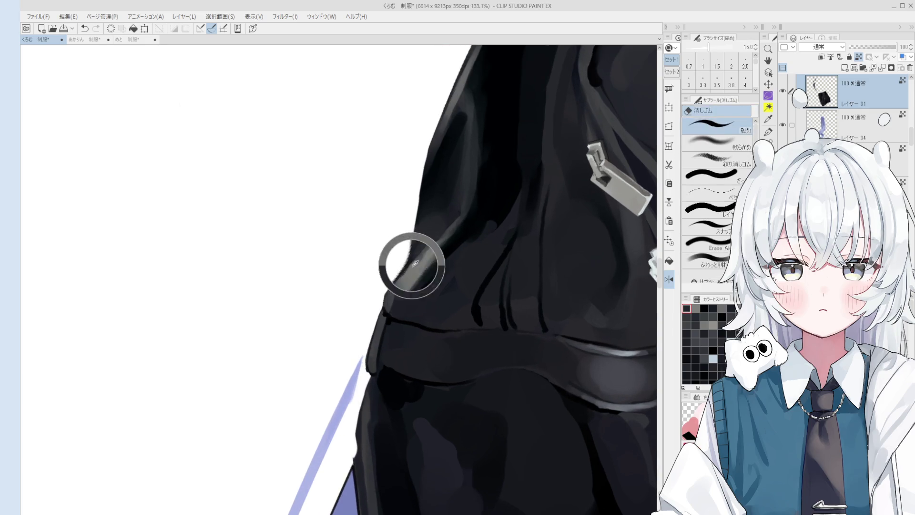
# Paint a light grey highlight stroke along the bag's upper-left edge, then fine-tune brush size.
pyautogui.scroll(-3, 450, 237)
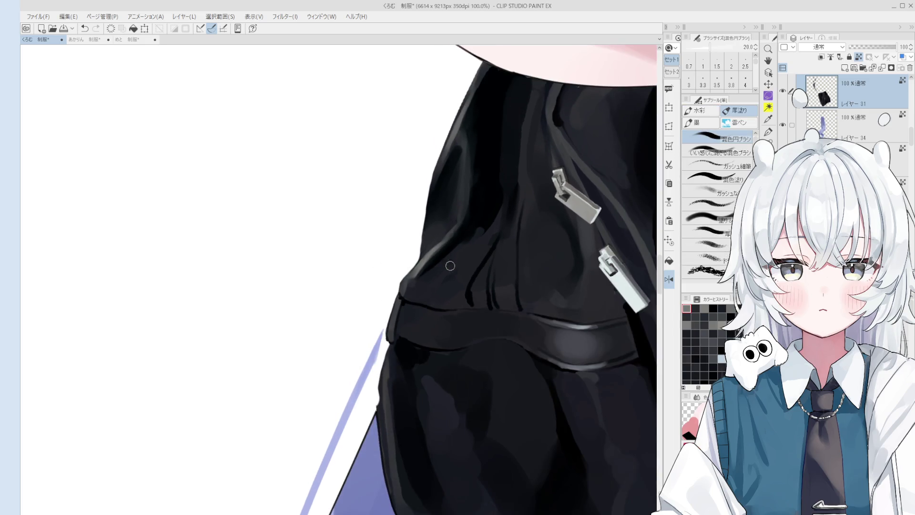
pyautogui.moveTo(444, 247); pyautogui.dragTo(454, 209)
pyautogui.press(']')
pyautogui.press(']')
pyautogui.press(']')
pyautogui.scroll(-3, 464, 164)
pyautogui.scroll(-1, 452, 190)
pyautogui.press('[')
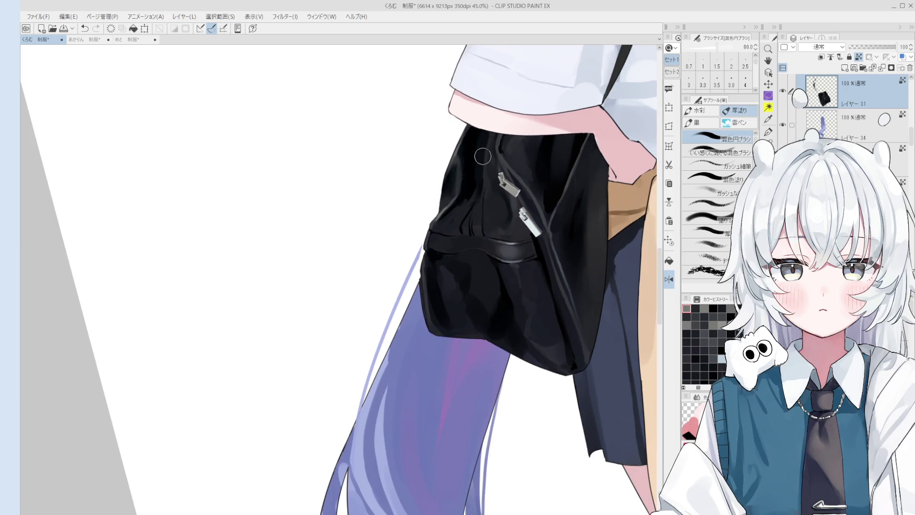
# Undo the previous stroke and repaint a short stroke on the bag's upper panel.
pyautogui.scroll(1, 479, 216)
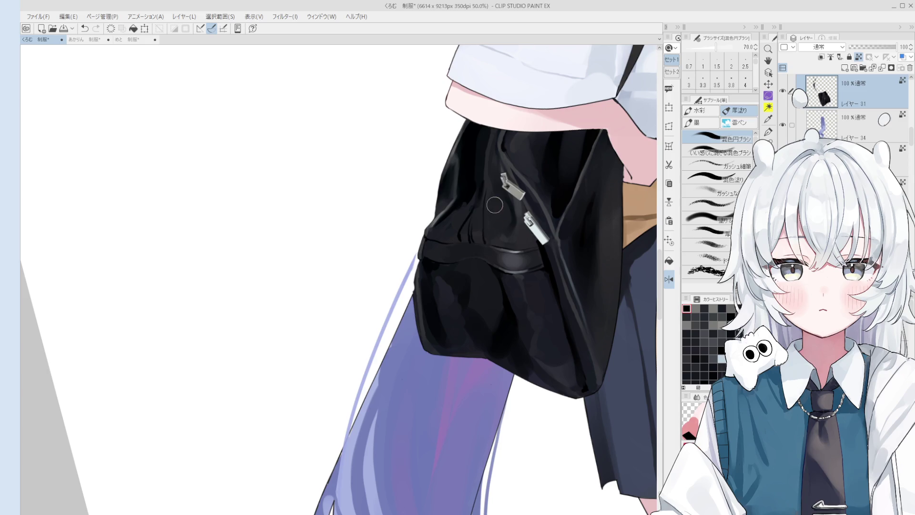
pyautogui.scroll(1, 466, 205)
pyautogui.scroll(1, 467, 177)
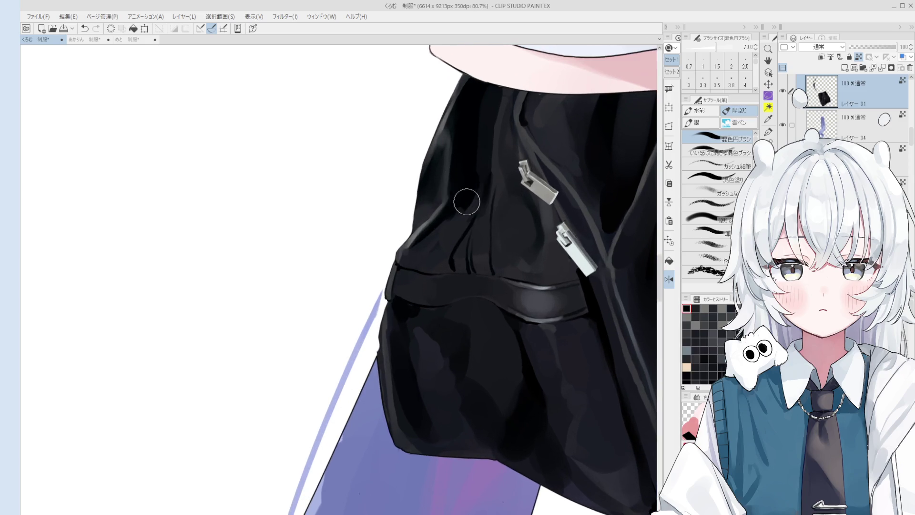
pyautogui.press(']')
pyautogui.press(']')
pyautogui.press(']')
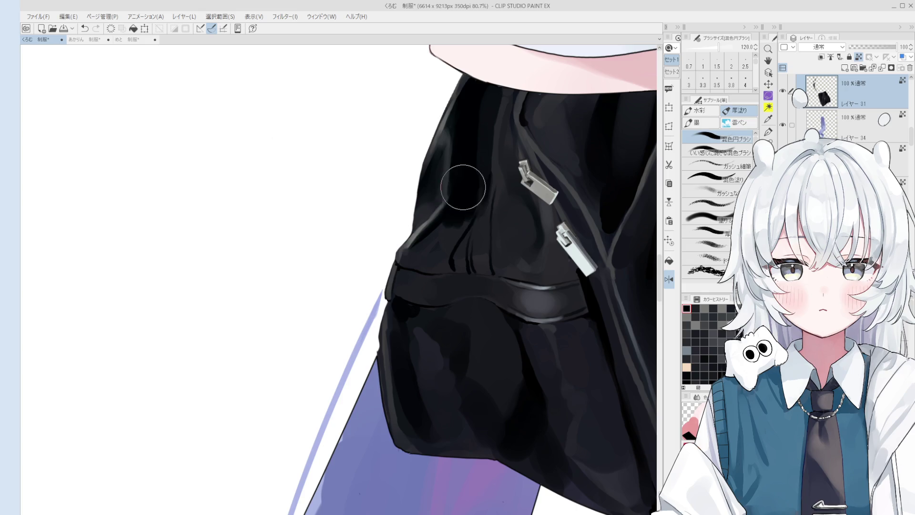
pyautogui.hotkey('ctrl', 'z')
pyautogui.press('[')
pyautogui.press('[')
pyautogui.press('[')
pyautogui.moveTo(474, 187); pyautogui.dragTo(468, 198)
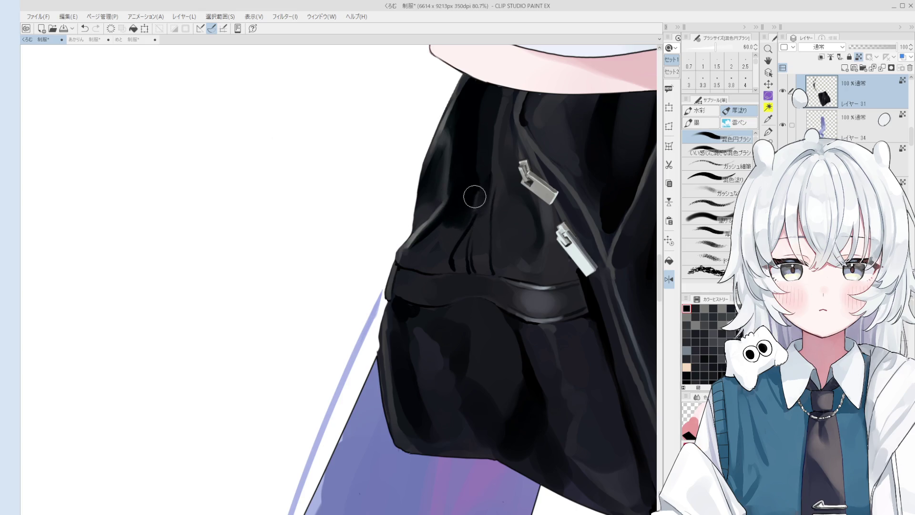
# Smooth out the dark blob on the bag's upper panel with the blend brush.
pyautogui.scroll(1, 458, 221)
pyautogui.scroll(1, 459, 221)
pyautogui.press('[')
pyautogui.press('[')
pyautogui.press('[')
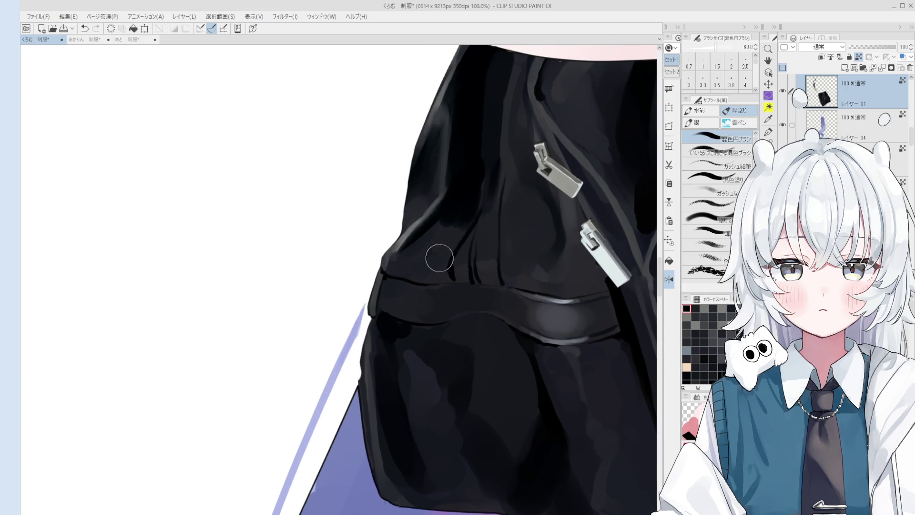
pyautogui.scroll(1, 424, 248)
pyautogui.press(']')
pyautogui.moveTo(391, 267)
pyautogui.mouseDown()
pyautogui.moveTo(437, 229)
pyautogui.moveTo(421, 204)
pyautogui.moveTo(436, 250)
pyautogui.mouseUp()
# Dab broader shading onto the bag's upper fold and save the illustration.
pyautogui.press(']')
pyautogui.press(']')
pyautogui.scroll(-4, 462, 196)
pyautogui.press(']')
pyautogui.press(']')
pyautogui.press(']')
pyautogui.press('[')
pyautogui.press('[')
pyautogui.press('[')
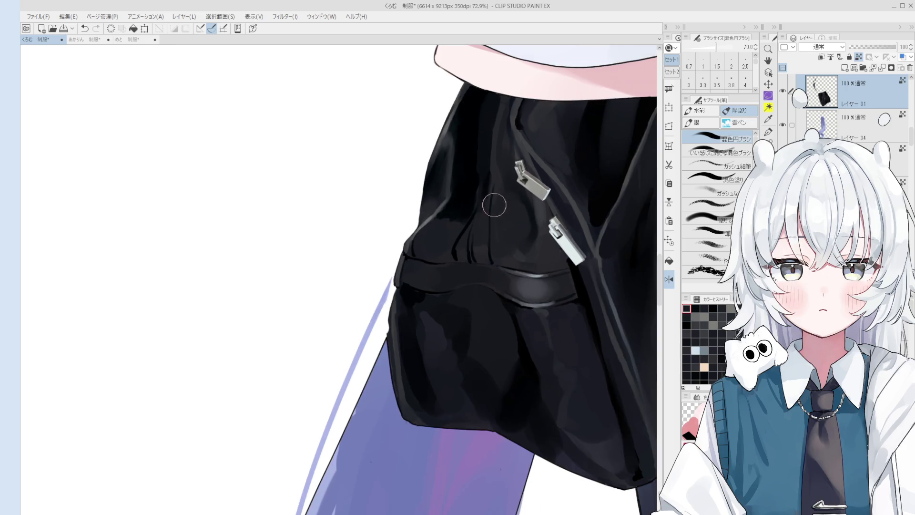
pyautogui.scroll(3, 490, 252)
pyautogui.scroll(3, 472, 281)
pyautogui.moveTo(468, 276)
pyautogui.mouseDown()
pyautogui.moveTo(443, 285)
pyautogui.moveTo(454, 238)
pyautogui.mouseUp()
pyautogui.press('[')
pyautogui.hotkey('ctrl', 's')
pyautogui.moveTo(440, 288)
pyautogui.mouseDown()
pyautogui.moveTo(445, 309)
pyautogui.moveTo(425, 285)
pyautogui.moveTo(436, 299)
pyautogui.mouseUp()
# Paint lighter vertical strokes down the bag fold with a finer brush.
pyautogui.press('[')
pyautogui.press('[')
pyautogui.press('[')
pyautogui.press(']')
pyautogui.press(']')
pyautogui.press('[')
pyautogui.moveTo(467, 268); pyautogui.dragTo(471, 302)
pyautogui.moveTo(473, 261)
pyautogui.mouseDown()
pyautogui.moveTo(466, 307)
pyautogui.moveTo(480, 321)
pyautogui.moveTo(467, 390)
pyautogui.mouseUp()
# Rotate, reset and pan the canvas view to reframe the bag, then resume the enlarged brush.
pyautogui.press('[')
pyautogui.press('[')
pyautogui.press('[')
pyautogui.scroll(-2, 467, 389)
pyautogui.press(']')
pyautogui.scroll(1, 480, 327)
pyautogui.scroll(-1, 479, 327)
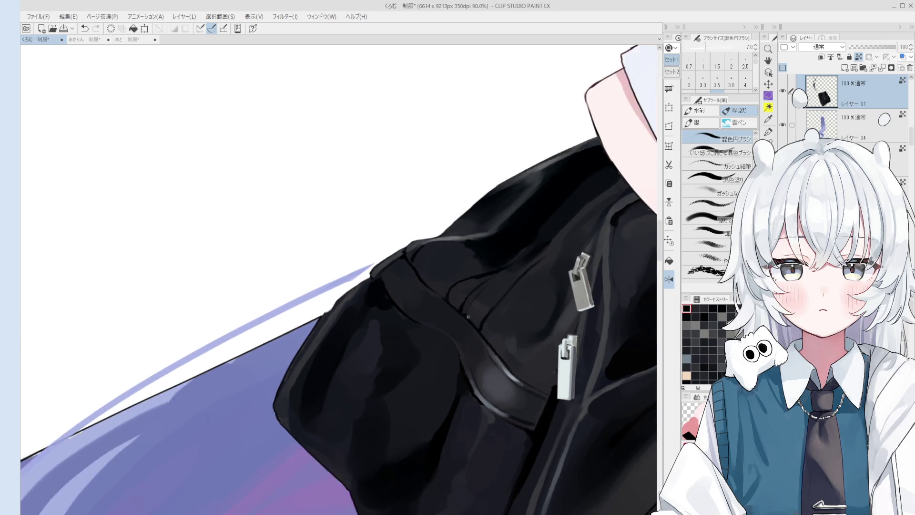
pyautogui.press('-')
pyautogui.press('-')
pyautogui.press('-')
pyautogui.press('h')
pyautogui.moveTo(454, 300); pyautogui.dragTo(466, 315)
pyautogui.press('b')
pyautogui.scroll(1, 466, 315)
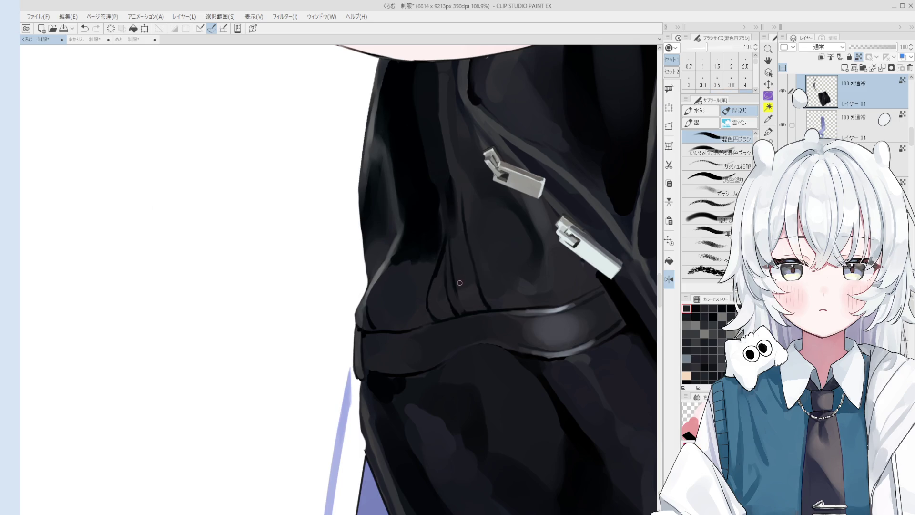
pyautogui.press(']')
pyautogui.press(']')
pyautogui.press(']')
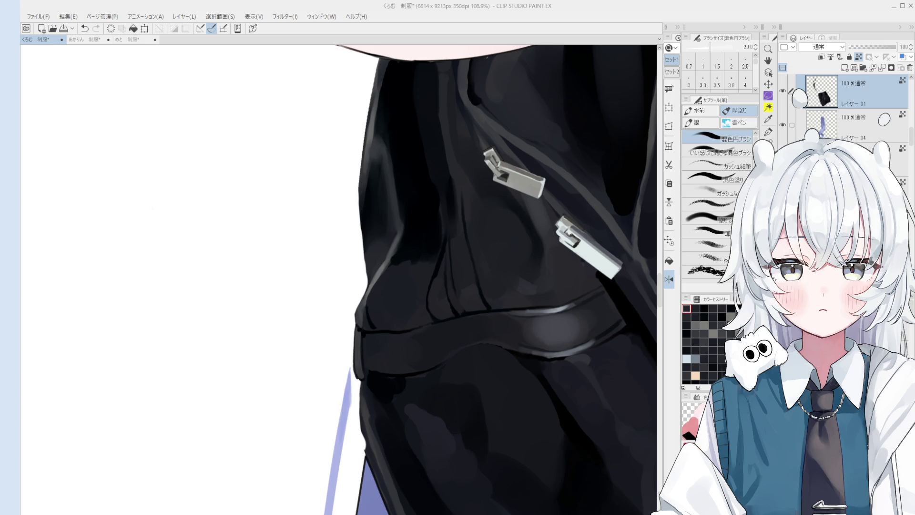
# Switch to the Operation tool for picking layers directly on the canvas.
pyautogui.scroll(-2, 432, 171)
pyautogui.press('o')
pyautogui.scroll(1, 416, 237)
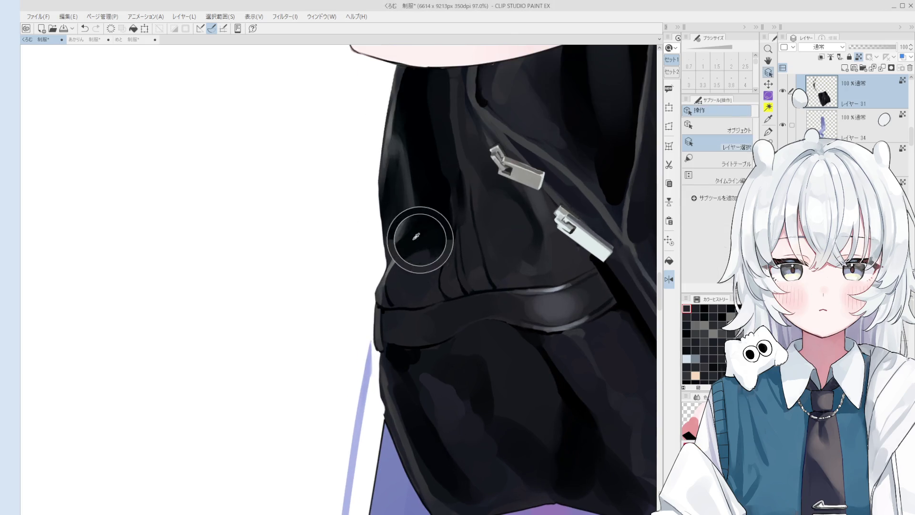
# Pan to the bag and make レイヤー37 in the らくがき folder the active layer.
pyautogui.press('h')
pyautogui.scroll(-2, 416, 237)
pyautogui.moveTo(416, 237); pyautogui.dragTo(481, 248)
pyautogui.scroll(1, 838, 89)
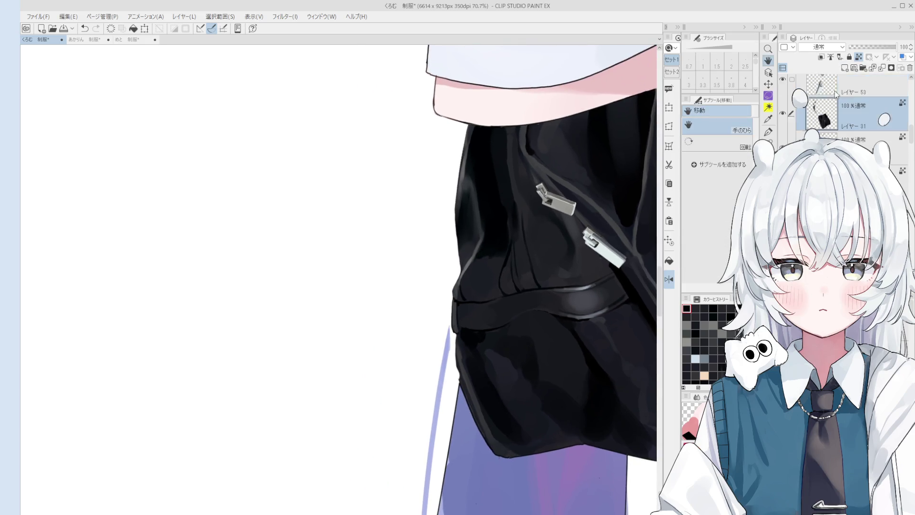
pyautogui.scroll(2, 838, 88)
pyautogui.click(826, 97)
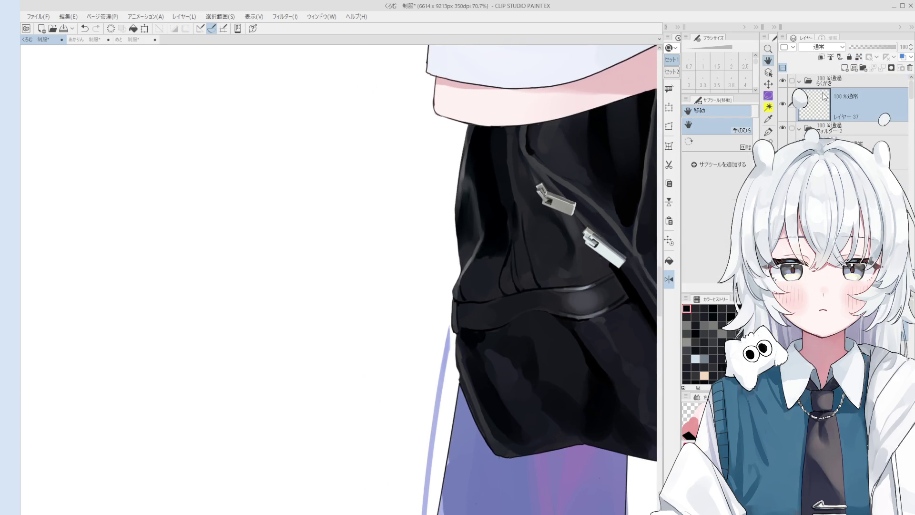
# Sketch a wavy bottle outline with the Pen in the blank space left of the bag.
pyautogui.scroll(-2, 341, 353)
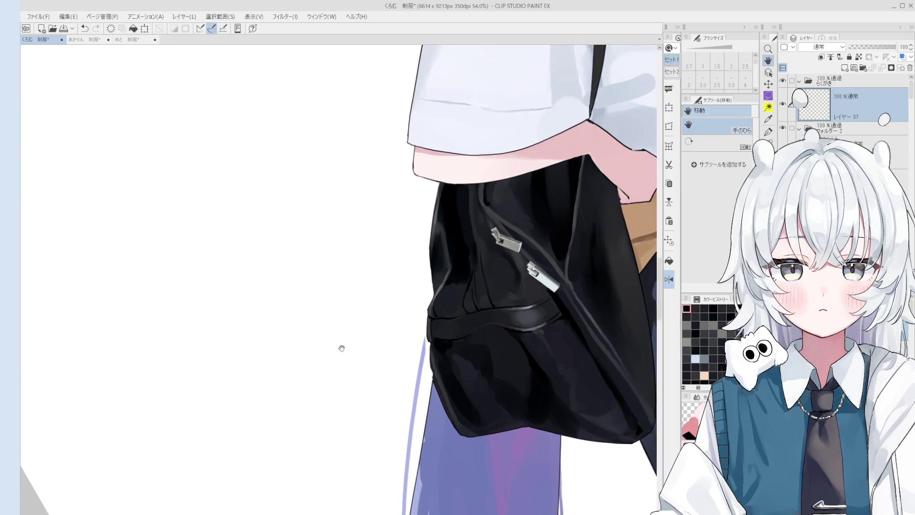
pyautogui.moveTo(342, 353); pyautogui.dragTo(423, 372)
pyautogui.press('p')
pyautogui.moveTo(412, 252)
pyautogui.mouseDown()
pyautogui.moveTo(441, 257)
pyautogui.moveTo(440, 272)
pyautogui.moveTo(479, 320)
pyautogui.moveTo(444, 342)
pyautogui.moveTo(413, 254)
pyautogui.moveTo(440, 260)
pyautogui.moveTo(421, 277)
pyautogui.moveTo(447, 341)
pyautogui.moveTo(477, 324)
pyautogui.moveTo(434, 257)
pyautogui.moveTo(413, 251)
pyautogui.moveTo(422, 244)
pyautogui.mouseUp()
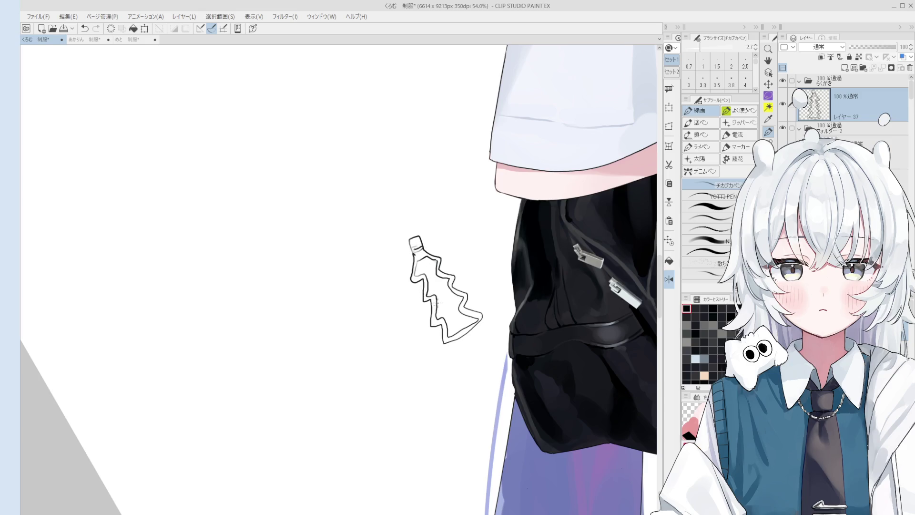
pyautogui.scroll(2, 452, 312)
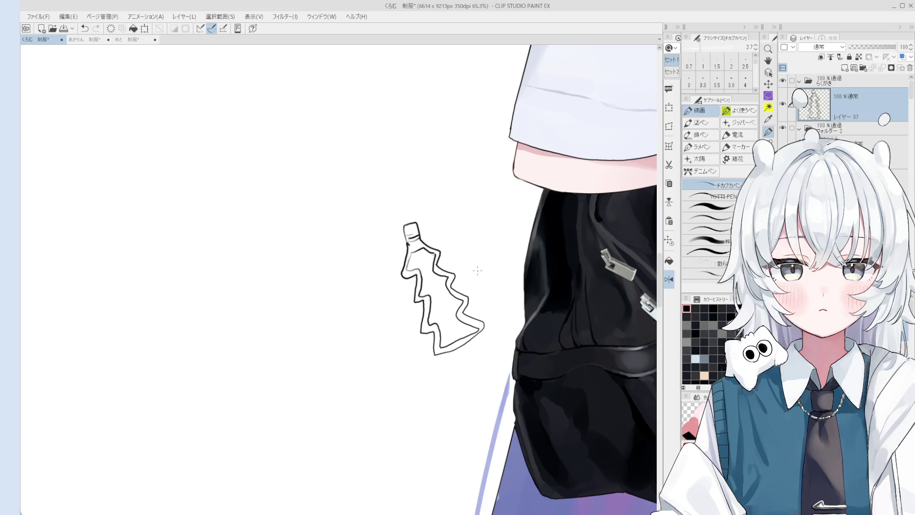
pyautogui.press('e')
# Erase the bottle doodle and return to the blending brush.
pyautogui.moveTo(422, 258)
pyautogui.mouseDown()
pyautogui.moveTo(419, 215)
pyautogui.moveTo(457, 347)
pyautogui.mouseUp()
pyautogui.press('space')
pyautogui.scroll(-6, 377, 286)
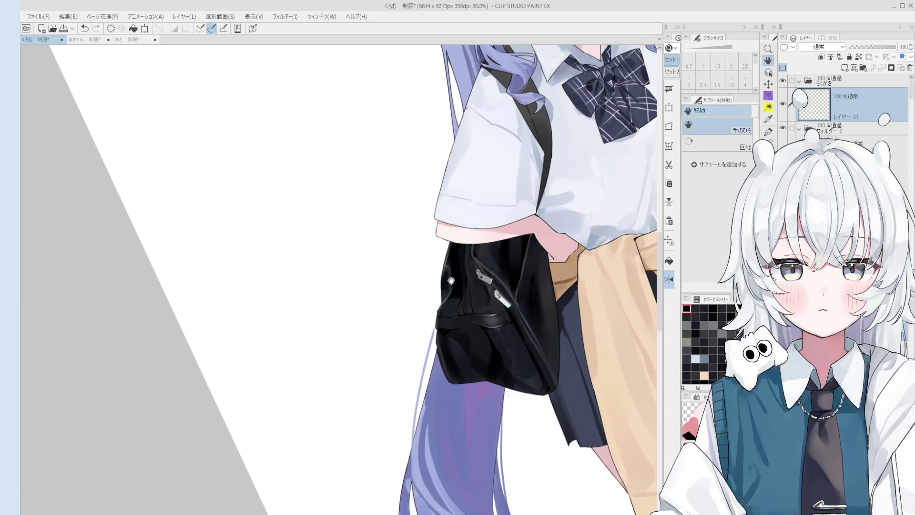
pyautogui.scroll(4, 492, 366)
pyautogui.press('b')
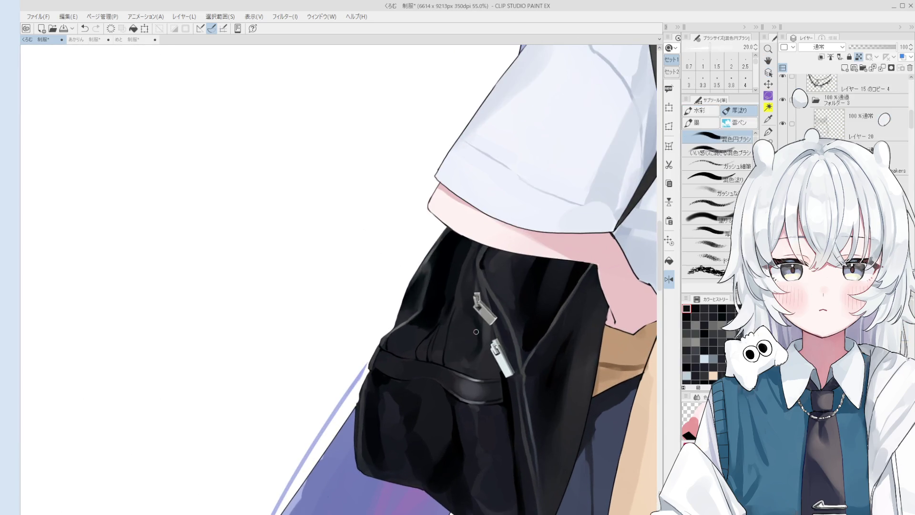
# Enlarge the blending brush while retouching the shading around the bag's zippers and front pocket.
pyautogui.moveTo(480, 337); pyautogui.dragTo(479, 363)
pyautogui.scroll(-2, 477, 343)
pyautogui.scroll(-2, 474, 356)
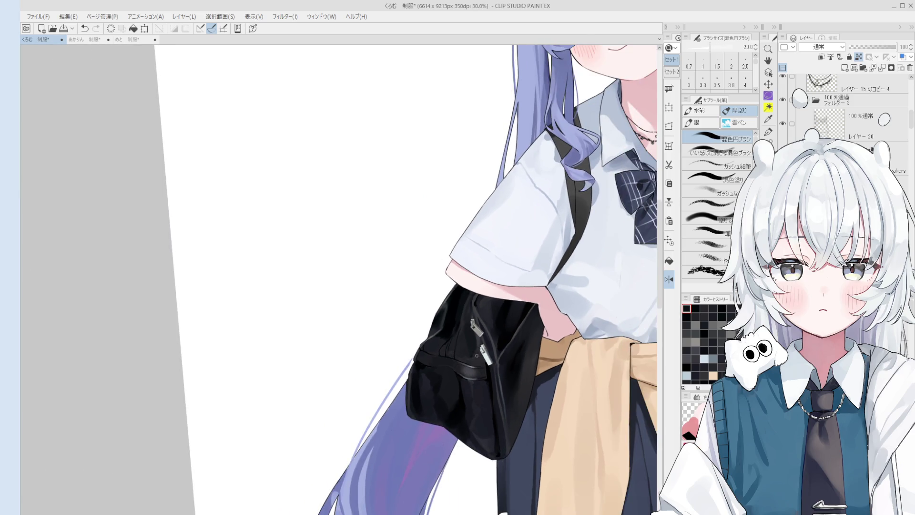
pyautogui.scroll(-1, 485, 447)
pyautogui.moveTo(514, 446)
pyautogui.mouseDown()
pyautogui.moveTo(530, 406)
pyautogui.moveTo(472, 351)
pyautogui.moveTo(482, 368)
pyautogui.moveTo(495, 367)
pyautogui.mouseUp()
pyautogui.scroll(2, 506, 403)
pyautogui.scroll(2, 489, 389)
pyautogui.scroll(3, 489, 389)
pyautogui.scroll(3, 482, 367)
pyautogui.scroll(-1, 491, 370)
pyautogui.scroll(-1, 491, 370)
pyautogui.scroll(3, 495, 367)
pyautogui.scroll(-1, 495, 367)
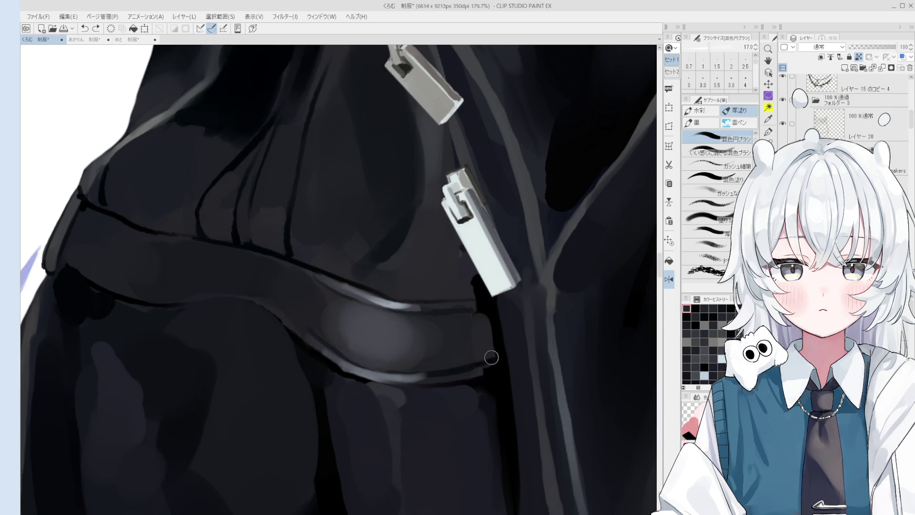
pyautogui.scroll(-1, 494, 368)
# Refine the bag's shading with progressively smaller brushes, then pan out to the whole figure and sample a grey.
pyautogui.press('[')
pyautogui.press('[')
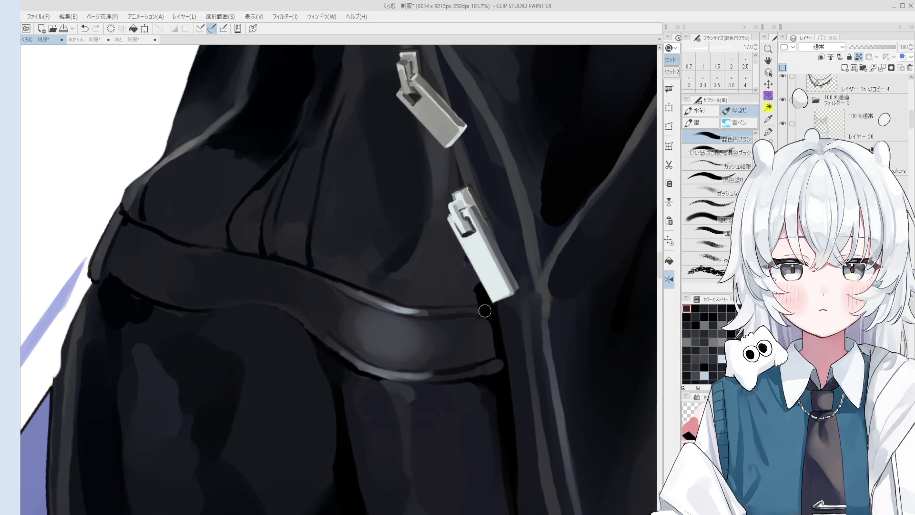
pyautogui.press(']')
pyautogui.press(']')
pyautogui.press(']')
pyautogui.scroll(-4, 477, 305)
pyautogui.scroll(-1, 481, 295)
pyautogui.press('[')
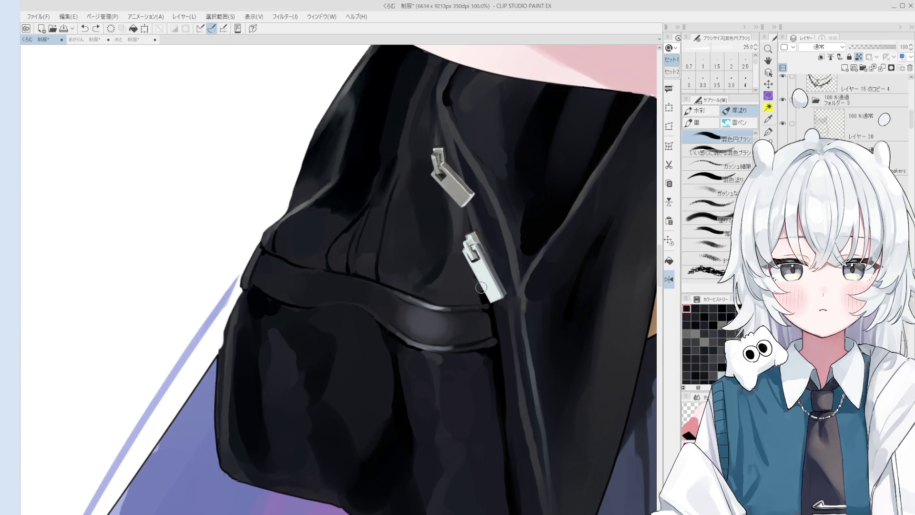
pyautogui.press(']')
pyautogui.press(']')
pyautogui.scroll(-2, 477, 281)
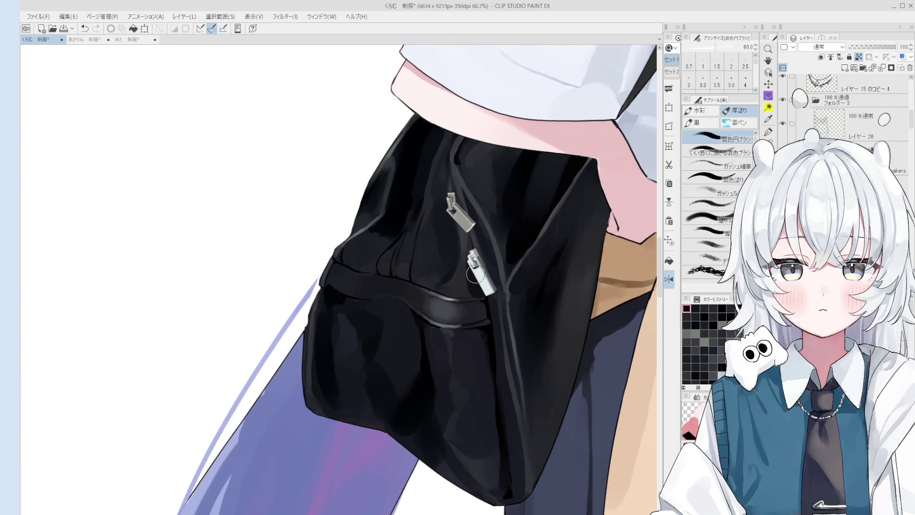
pyautogui.press('[')
pyautogui.scroll(-1, 450, 208)
pyautogui.press('[')
pyautogui.press('[')
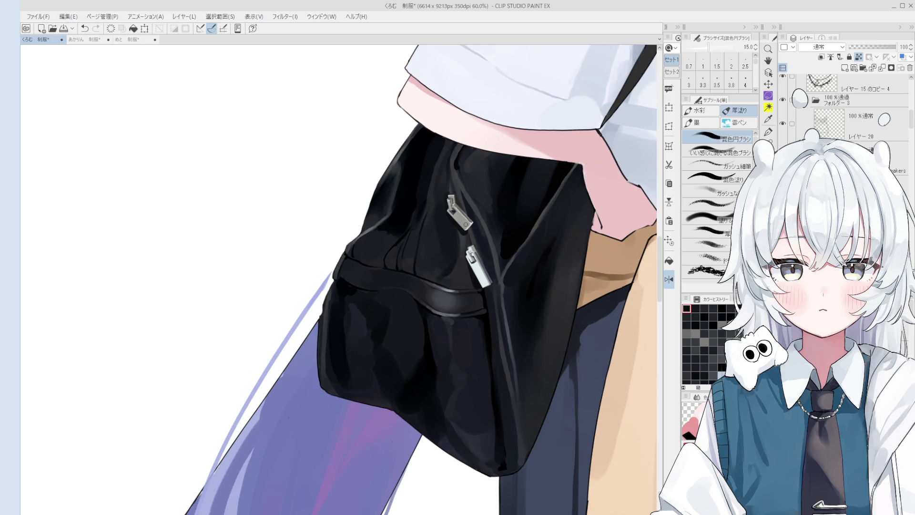
pyautogui.scroll(-5, 470, 348)
pyautogui.moveTo(470, 286); pyautogui.dragTo(471, 348)
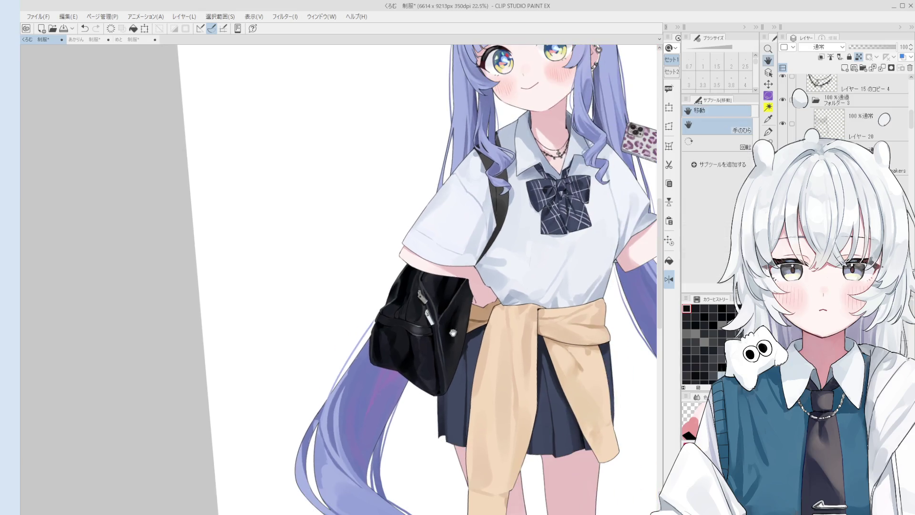
pyautogui.keyDown('alt'); pyautogui.click(229, 230); pyautogui.keyUp('alt')
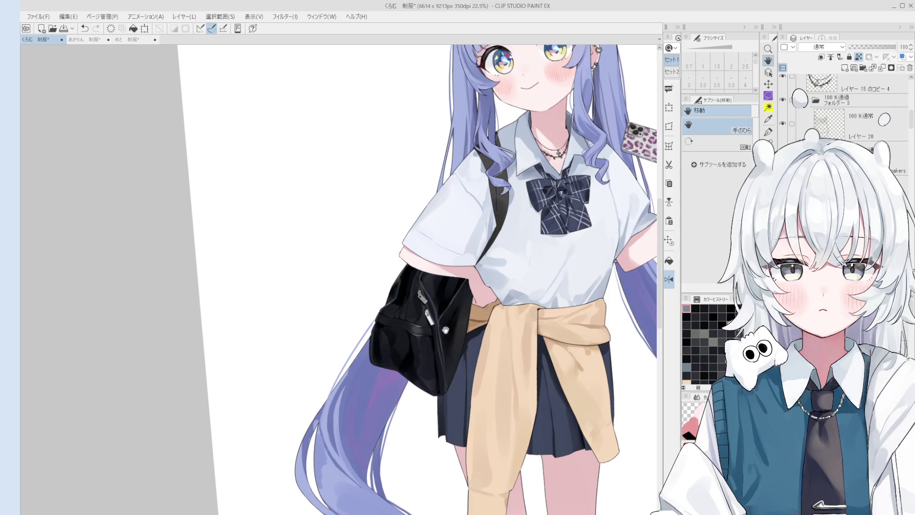
# Paint a short test stroke with the brush and undo it.
pyautogui.scroll(-5, 426, 279)
pyautogui.press('o')
pyautogui.scroll(2, 434, 305)
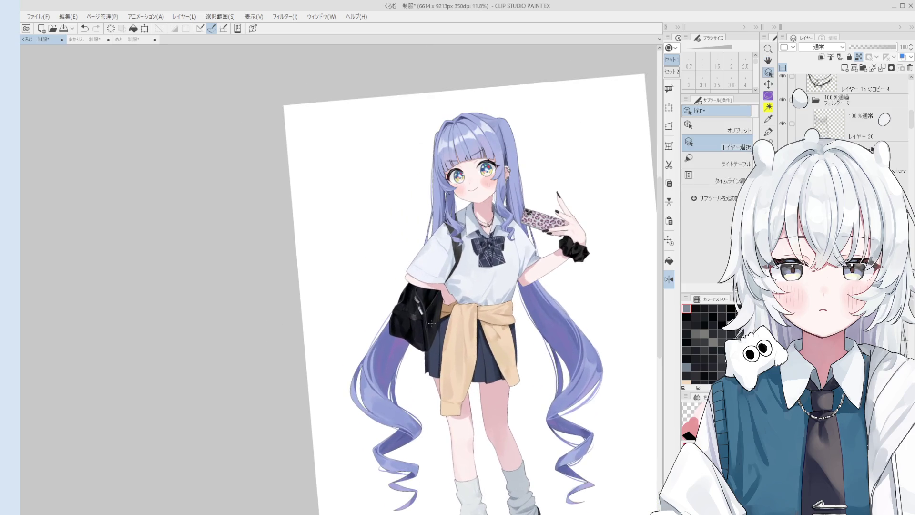
pyautogui.press('b')
pyautogui.scroll(1, 437, 317)
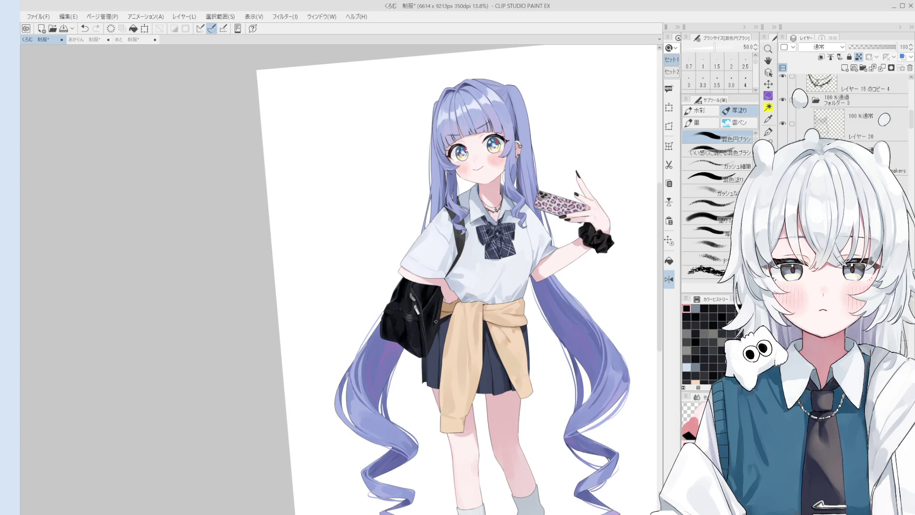
pyautogui.moveTo(436, 303); pyautogui.dragTo(438, 323)
pyautogui.hotkey('ctrl', 'z')
# Straighten and recentre the view on the figure, then return to the blending brush.
pyautogui.press('h')
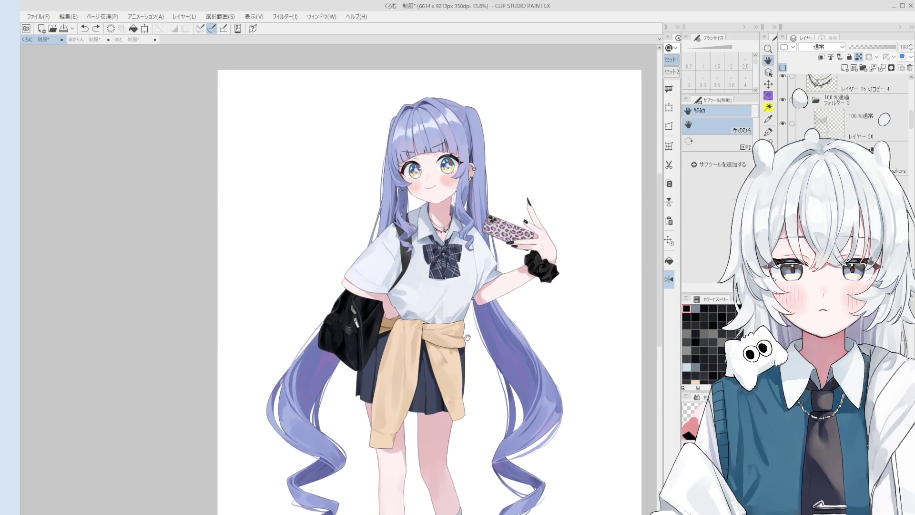
pyautogui.moveTo(475, 259); pyautogui.dragTo(484, 266)
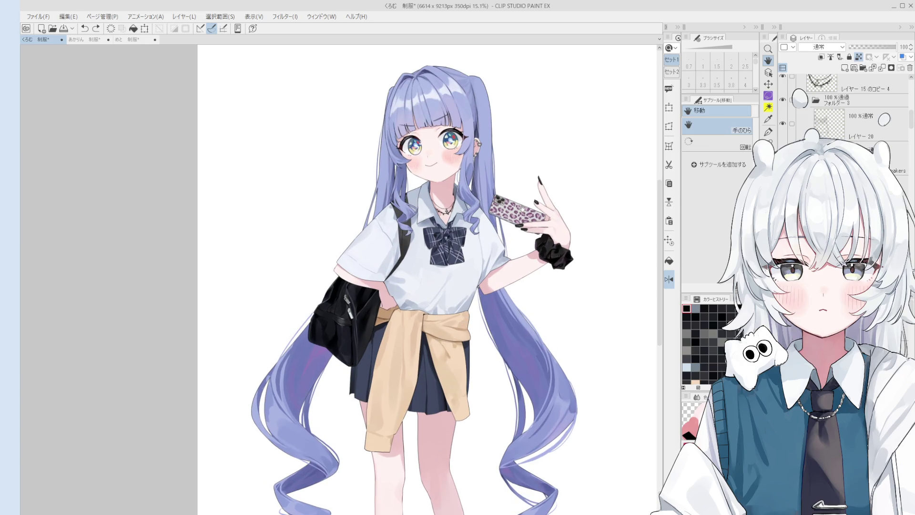
pyautogui.press('o')
pyautogui.scroll(5, 514, 222)
pyautogui.press('b')
pyautogui.scroll(3, 509, 216)
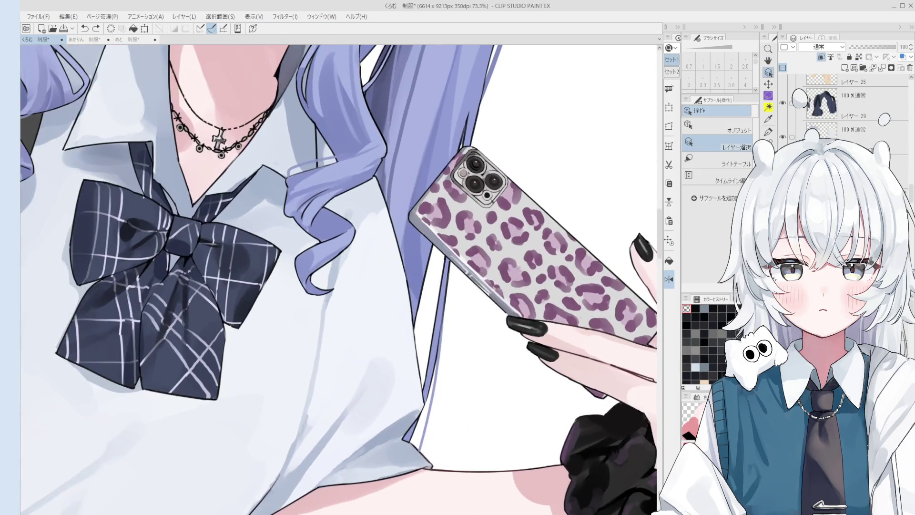
# Paint a pinkish glow over the leopard-print phone with an enlarged brush on the Screen layer.
pyautogui.scroll(1, 504, 266)
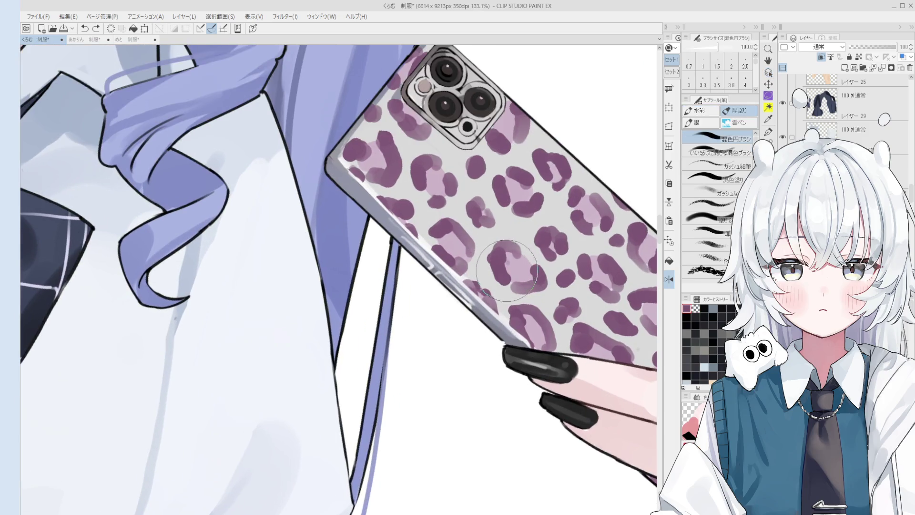
pyautogui.press('e')
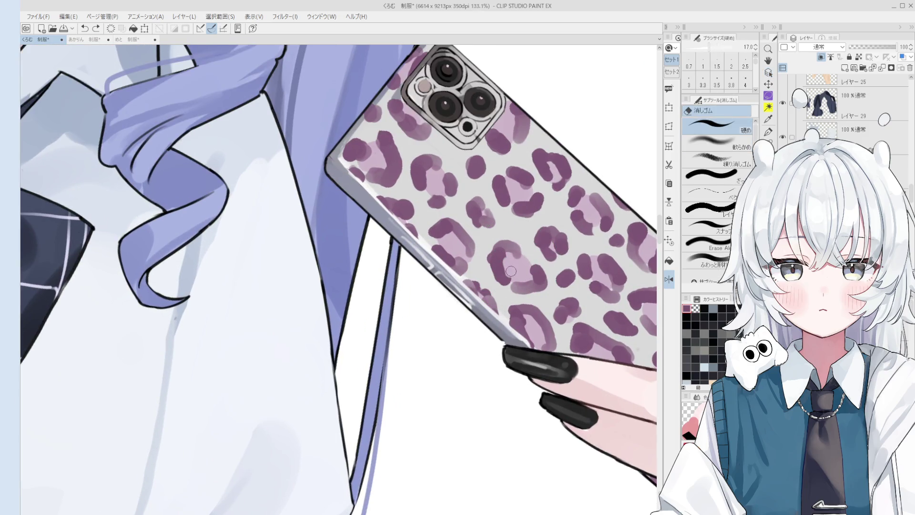
pyautogui.scroll(-5, 510, 267)
pyautogui.press('h')
pyautogui.scroll(-2, 501, 265)
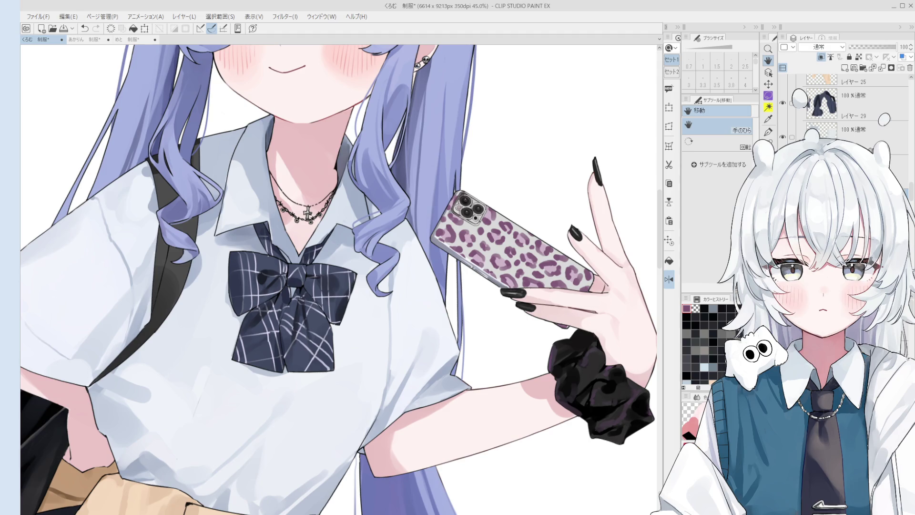
pyautogui.press('b')
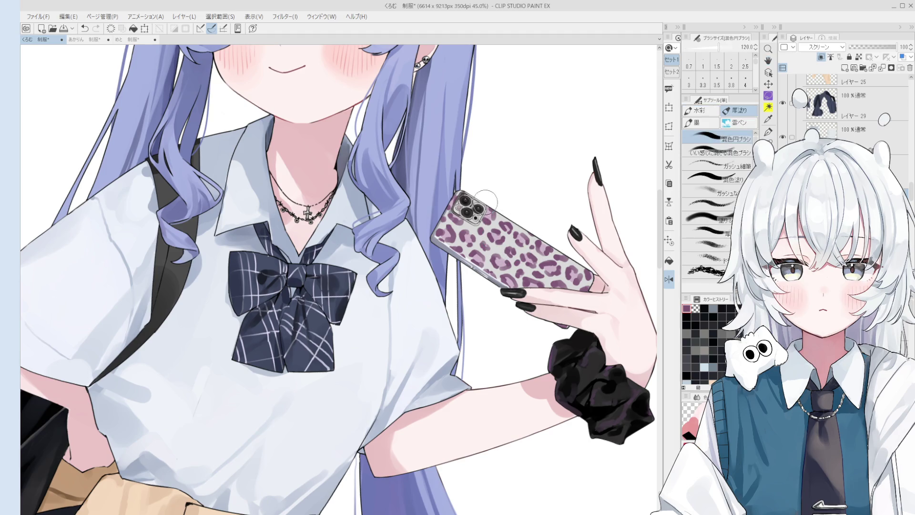
pyautogui.scroll(-1, 524, 261)
pyautogui.scroll(-2, 525, 261)
pyautogui.moveTo(534, 268); pyautogui.dragTo(589, 269)
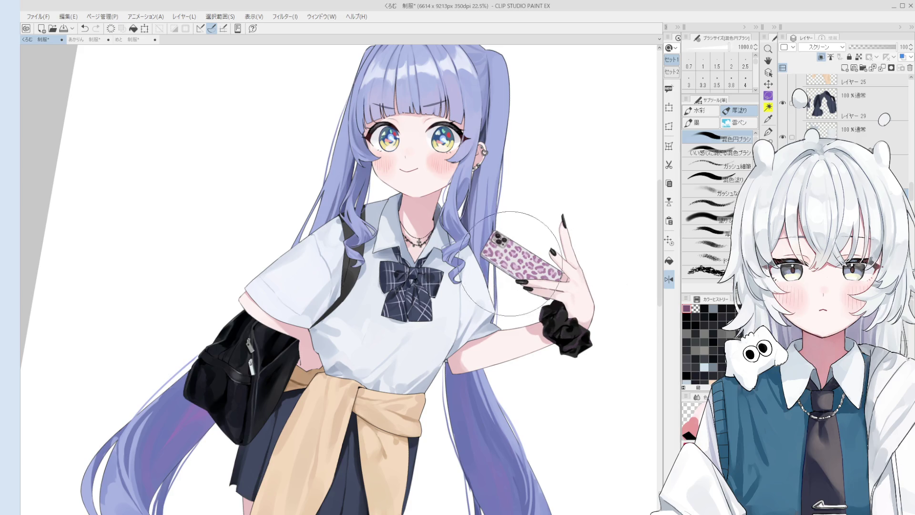
pyautogui.scroll(-1, 511, 244)
pyautogui.scroll(-2, 515, 243)
pyautogui.moveTo(520, 242)
pyautogui.mouseDown()
pyautogui.moveTo(505, 242)
pyautogui.moveTo(518, 241)
pyautogui.mouseUp()
pyautogui.scroll(5, 519, 241)
pyautogui.moveTo(513, 312); pyautogui.dragTo(500, 318)
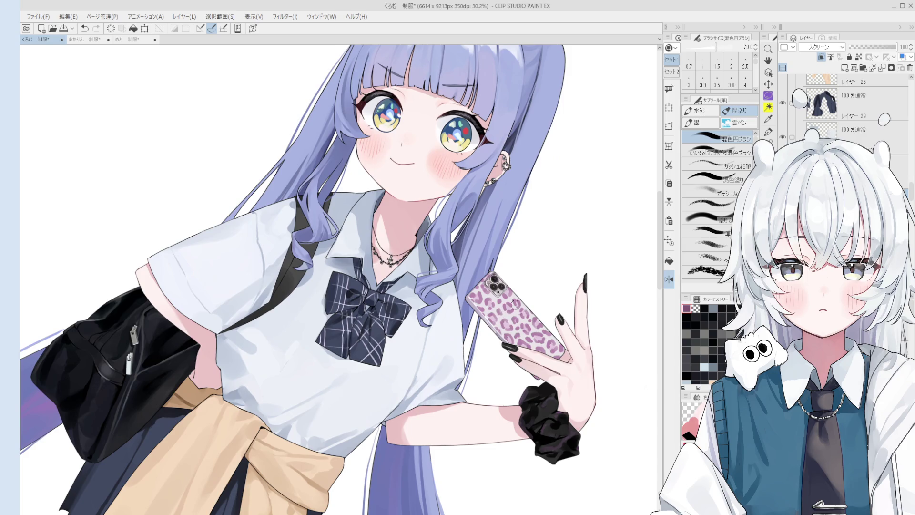
# Clip the glow layer to the layer below and set its blending mode to Hard Light.
pyautogui.click(821, 47)
pyautogui.click(823, 57)
pyautogui.click(822, 57)
pyautogui.moveTo(511, 322)
pyautogui.mouseDown()
pyautogui.moveTo(529, 315)
pyautogui.moveTo(544, 334)
pyautogui.mouseUp()
# Undo the last phone stroke, save, and dab a soft glow over the camera lenses.
pyautogui.hotkey('ctrl', 'z')
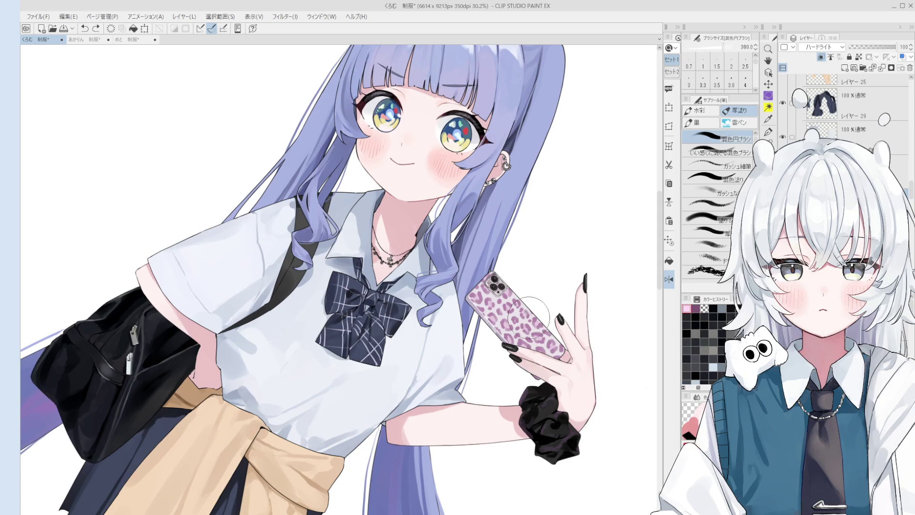
pyautogui.moveTo(544, 335); pyautogui.dragTo(502, 288)
pyautogui.scroll(-4, 502, 287)
pyautogui.hotkey('ctrl', 's')
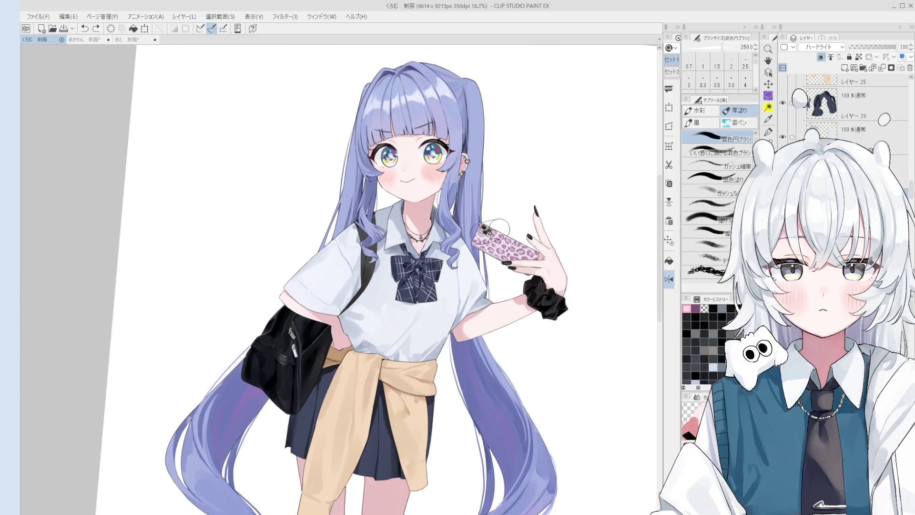
pyautogui.click(487, 231)
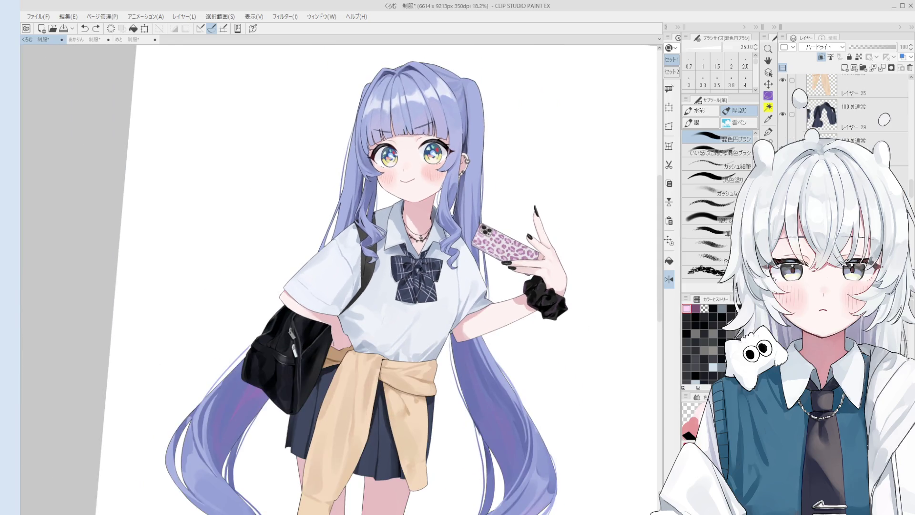
pyautogui.click(488, 231)
# Clip a new layer to the one below for the phone's camera lighting.
pyautogui.hotkey('alt', ']')
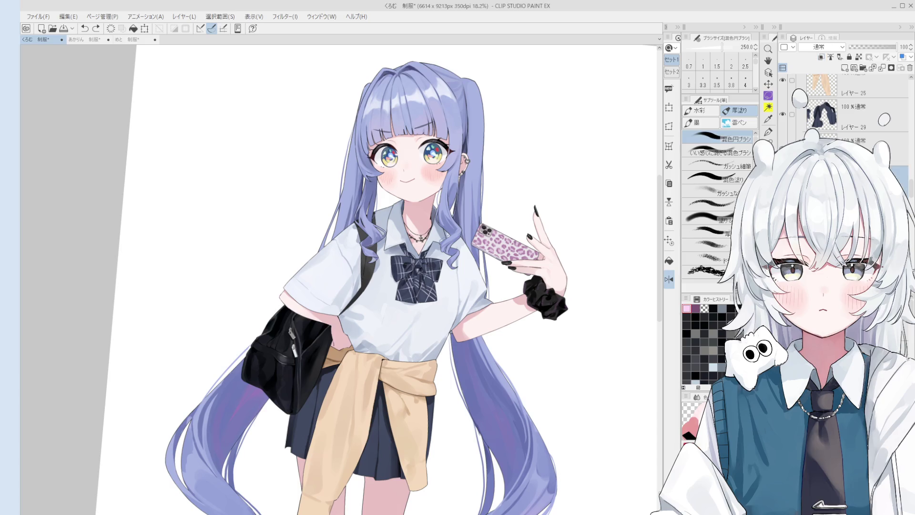
pyautogui.click(822, 57)
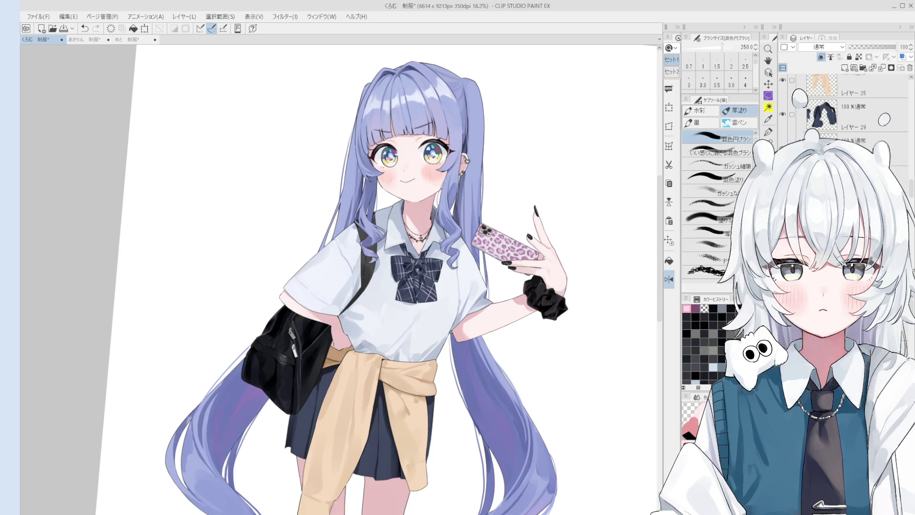
pyautogui.hotkey('alt', '[')
pyautogui.scroll(3, 486, 231)
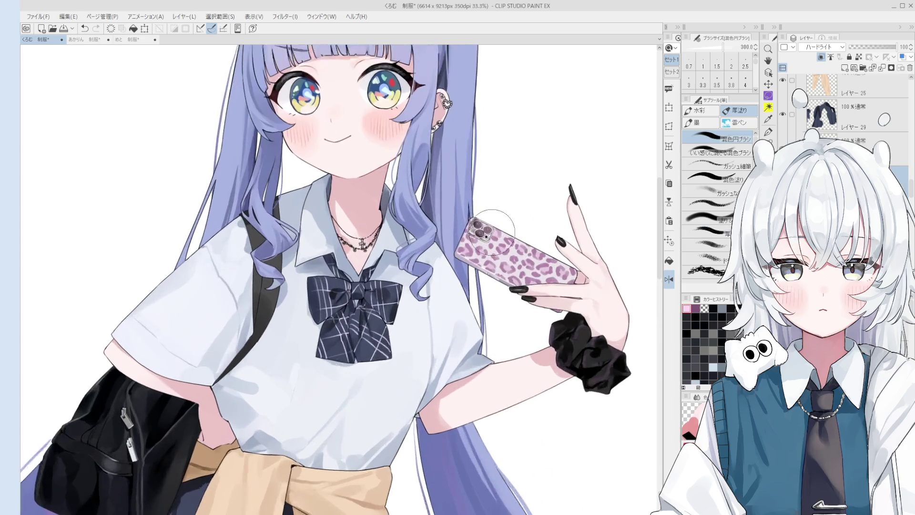
pyautogui.scroll(4, 487, 232)
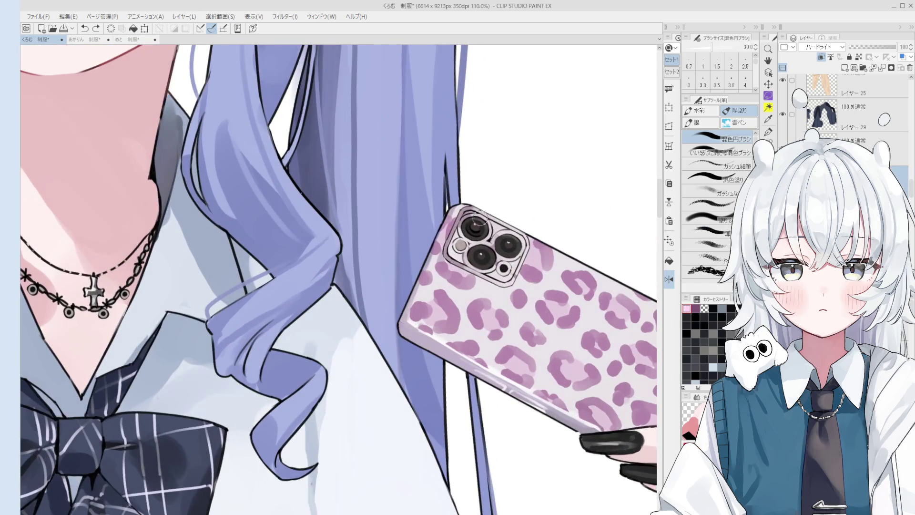
pyautogui.scroll(3, 822, 47)
# Settle on a medium brush size for the glow and bring the phone camera into view.
pyautogui.press('[')
pyautogui.press('[')
pyautogui.press('[')
pyautogui.press(']')
pyautogui.press(']')
pyautogui.scroll(-1, 477, 229)
pyautogui.press('[')
pyautogui.press('[')
pyautogui.press('[')
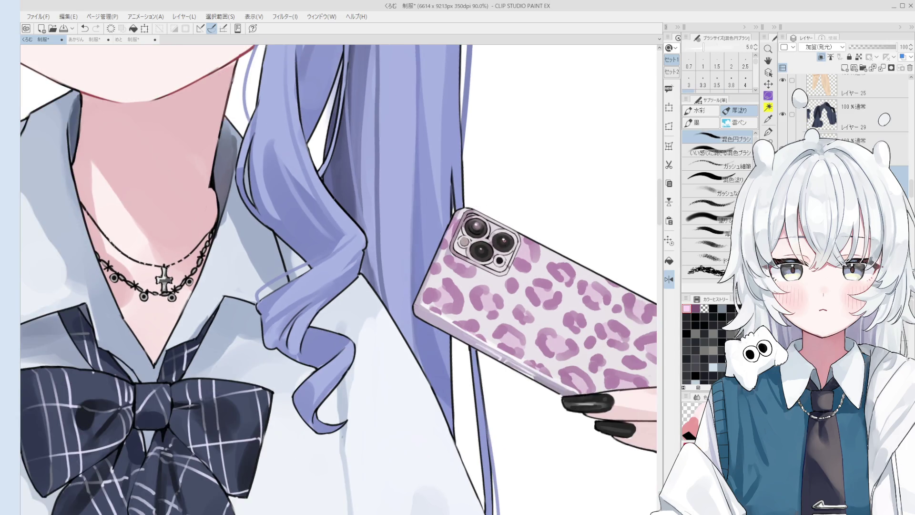
pyautogui.scroll(2, 512, 249)
pyautogui.press(']')
pyautogui.press(']')
pyautogui.press(']')
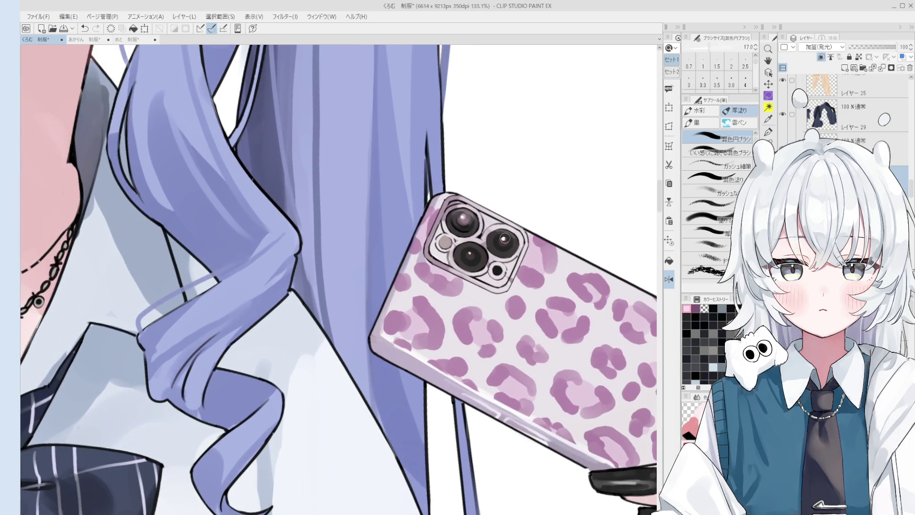
pyautogui.press('[')
pyautogui.press('[')
pyautogui.press('[')
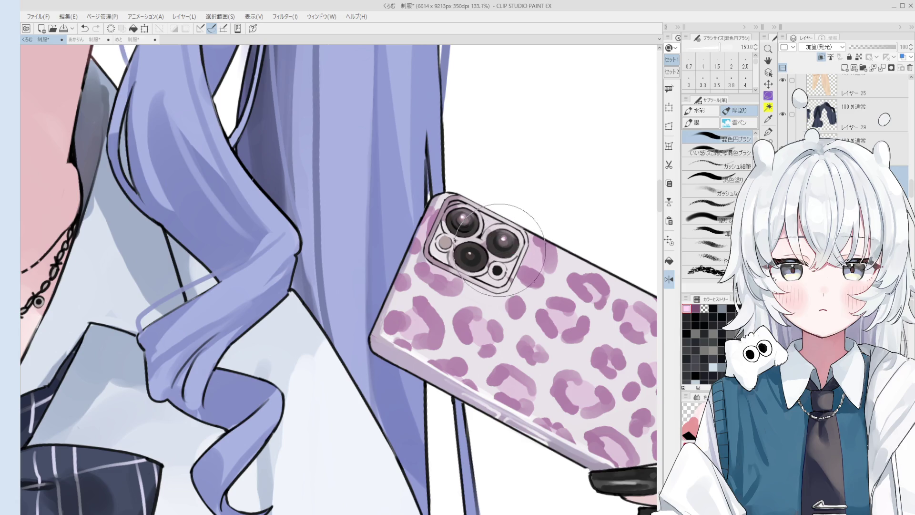
pyautogui.scroll(-1, 477, 251)
pyautogui.press(']')
pyautogui.press(']')
pyautogui.press(']')
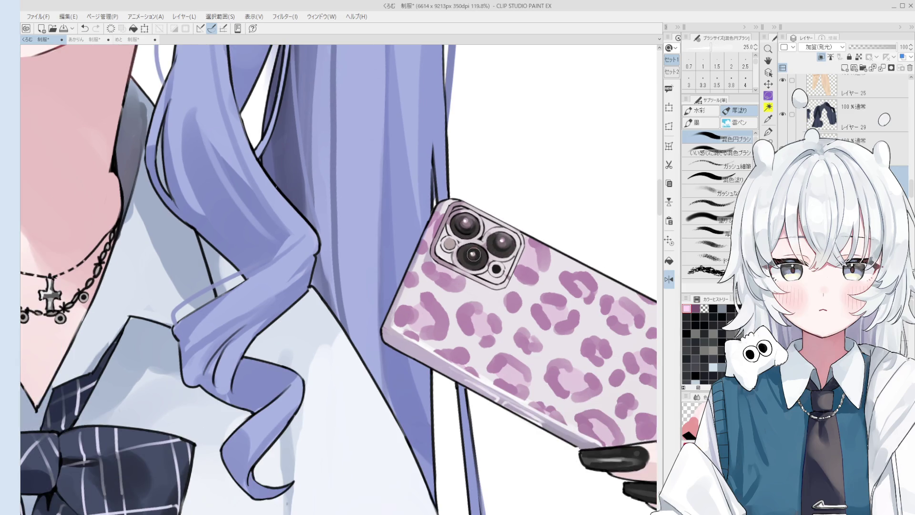
pyautogui.scroll(1, 480, 305)
pyautogui.press('[')
pyautogui.press('[')
pyautogui.press('[')
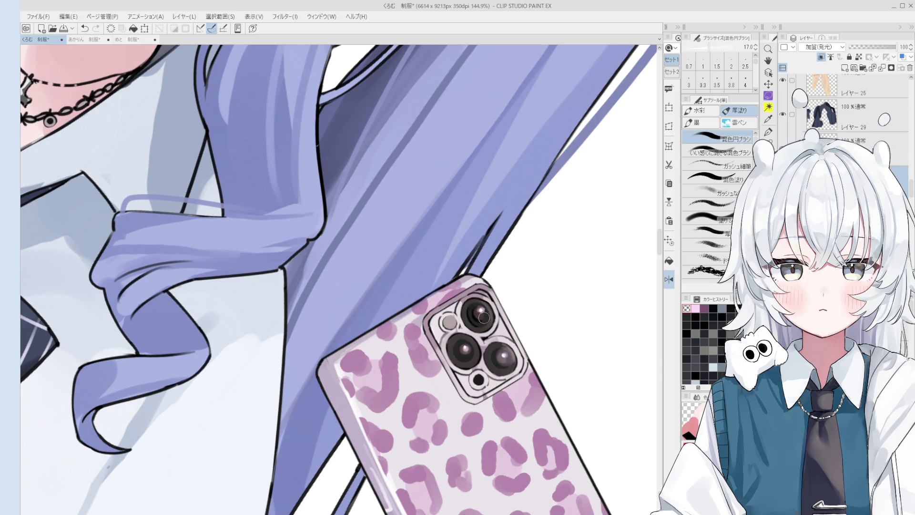
pyautogui.scroll(-1, 483, 317)
pyautogui.moveTo(511, 317); pyautogui.dragTo(511, 292)
# Pick the camera-lens layer from the canvas and dab a white highlight on the lens.
pyautogui.press('o')
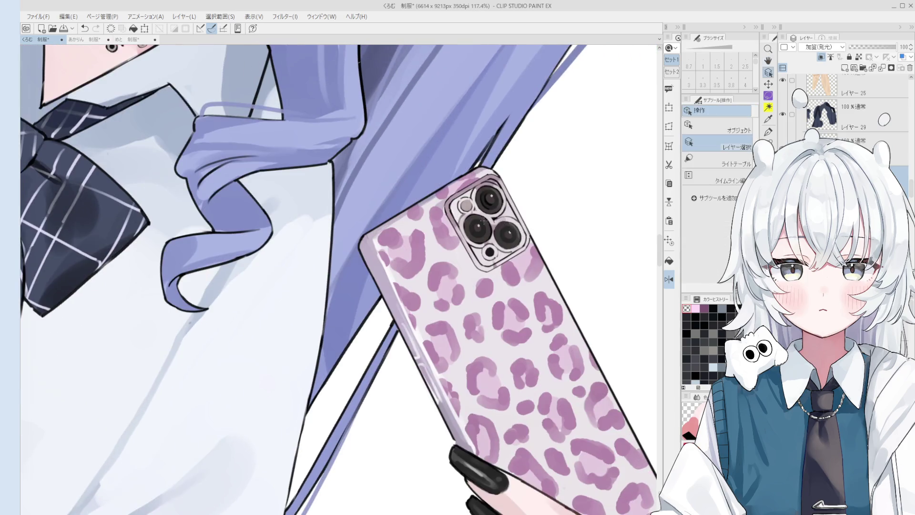
pyautogui.scroll(7, 477, 248)
pyautogui.click(477, 234)
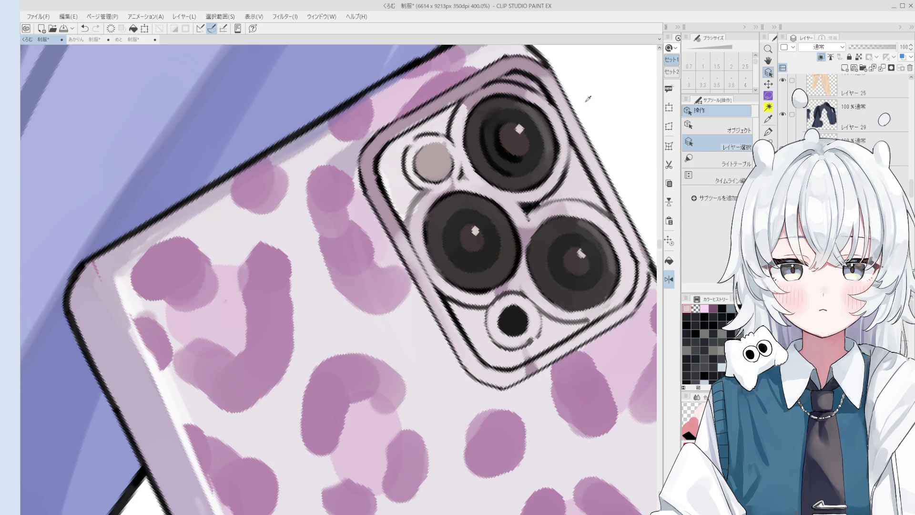
pyautogui.press('b')
pyautogui.scroll(2, 591, 99)
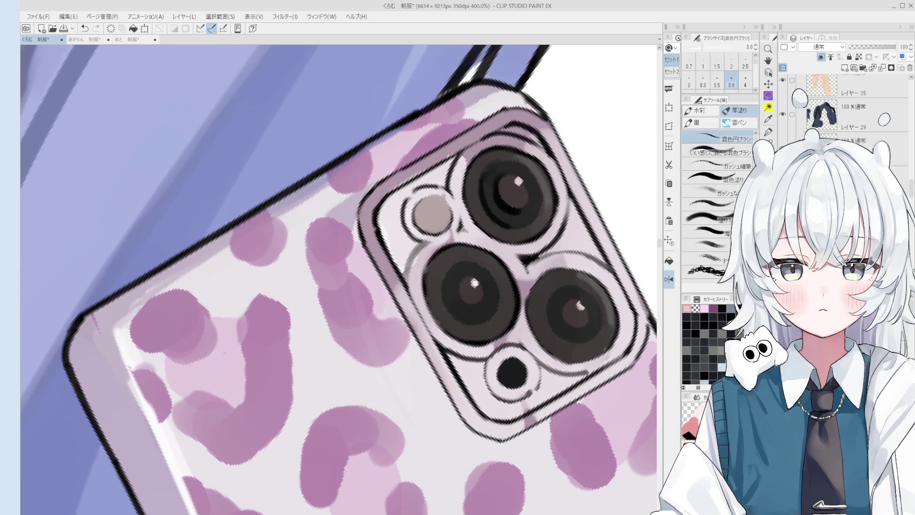
pyautogui.click(475, 282)
pyautogui.press(']')
pyautogui.press(']')
pyautogui.press(']')
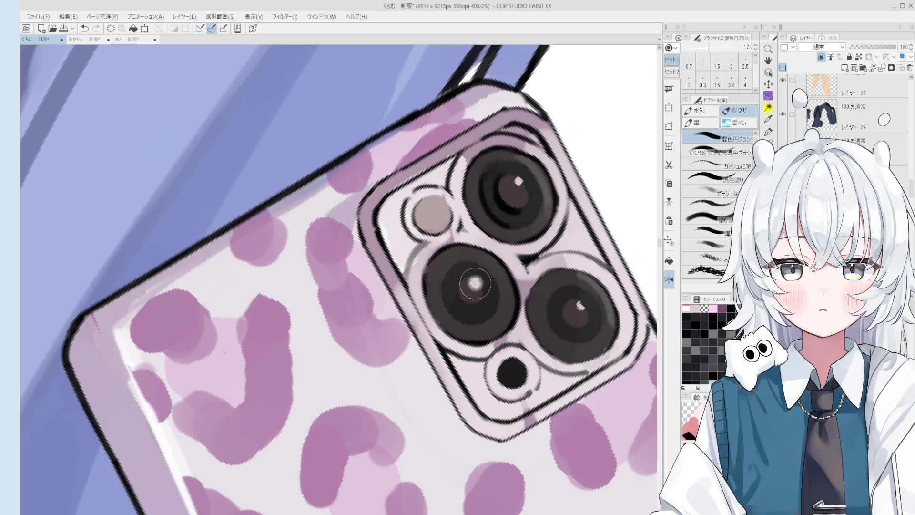
pyautogui.scroll(-2, 479, 292)
# Dab small white highlights on each lens with a 3.8 brush, undo the upper-lens repaint, and zoom out.
pyautogui.press('[')
pyautogui.press('[')
pyautogui.press('[')
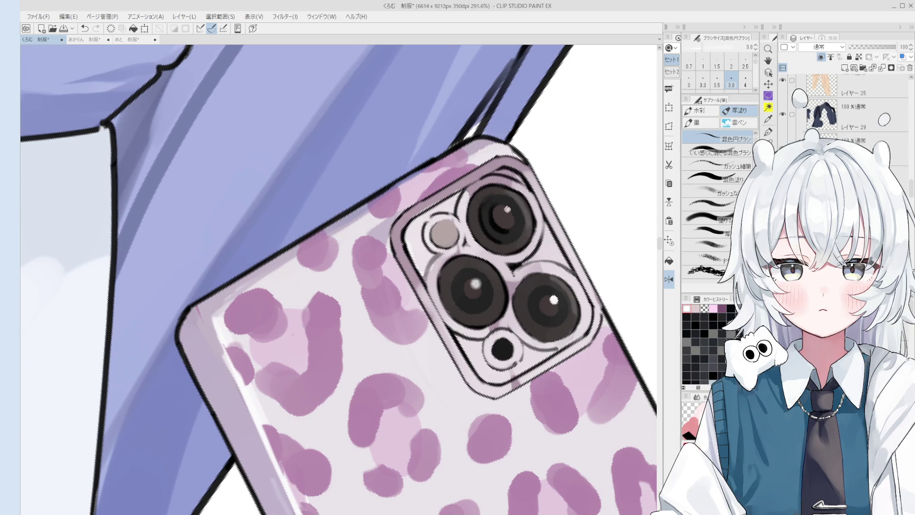
pyautogui.click(508, 209)
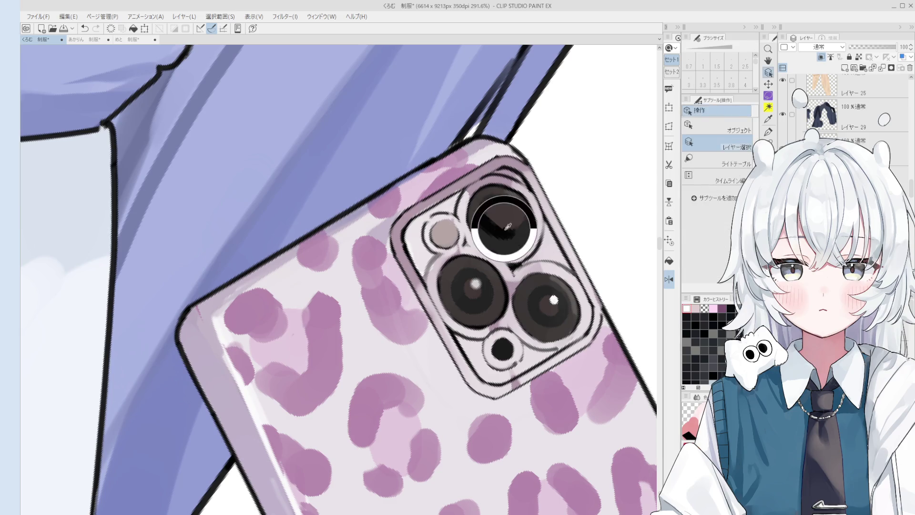
pyautogui.scroll(2, 509, 212)
pyautogui.press(']')
pyautogui.press(']')
pyautogui.press(']')
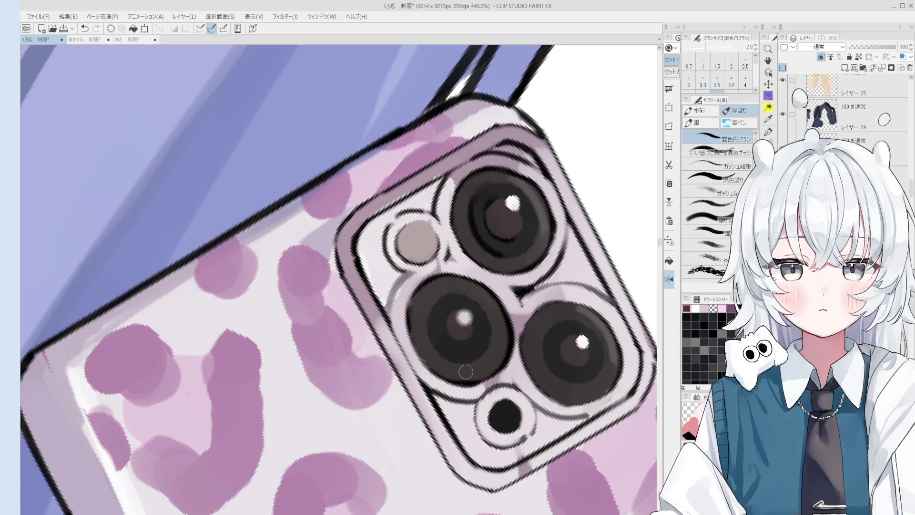
pyautogui.moveTo(496, 210); pyautogui.dragTo(499, 249)
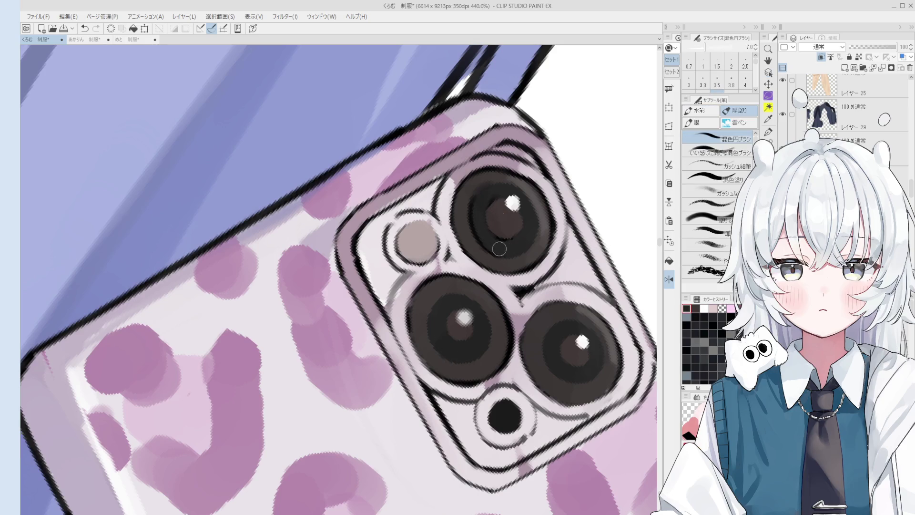
pyautogui.scroll(-1, 496, 214)
pyautogui.hotkey('ctrl', 'z')
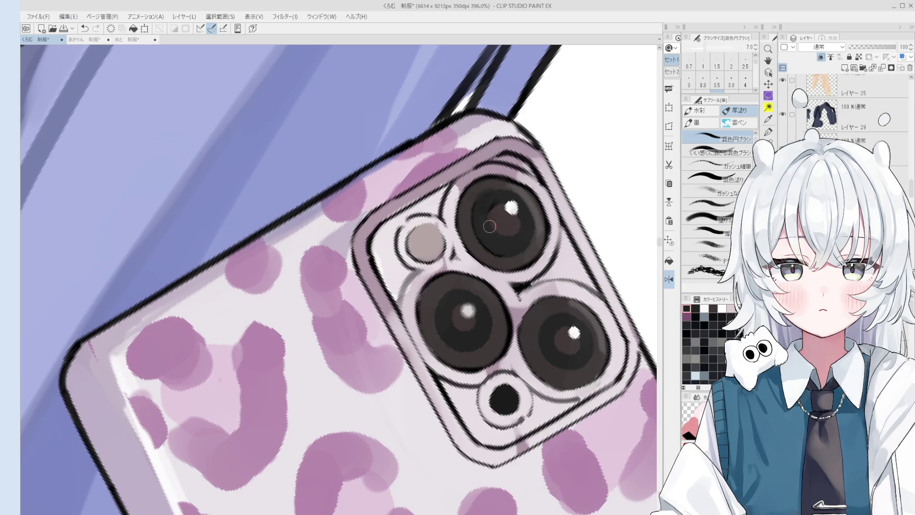
pyautogui.hotkey('ctrl', 'alt', '0')
pyautogui.hotkey('ctrl', '-')
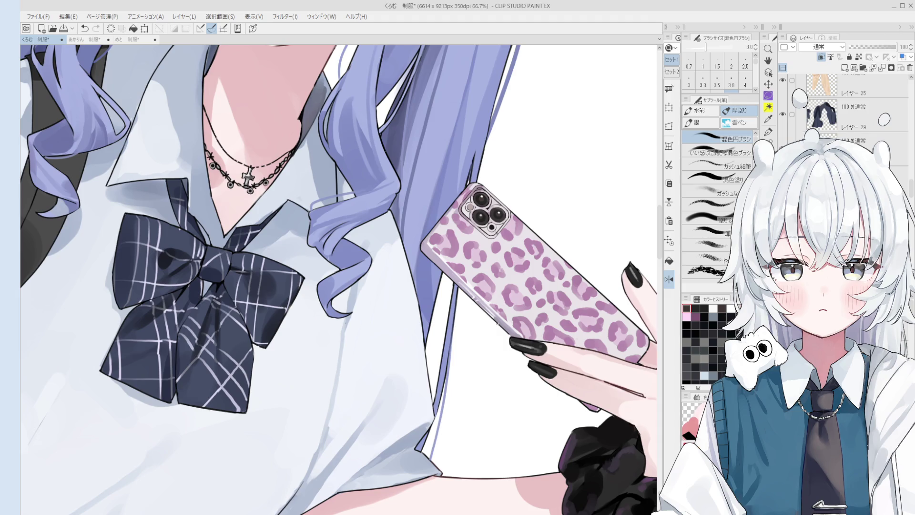
# On Layer 19, erase and redraw the phone edge beside the black fingernail.
pyautogui.scroll(6, 496, 385)
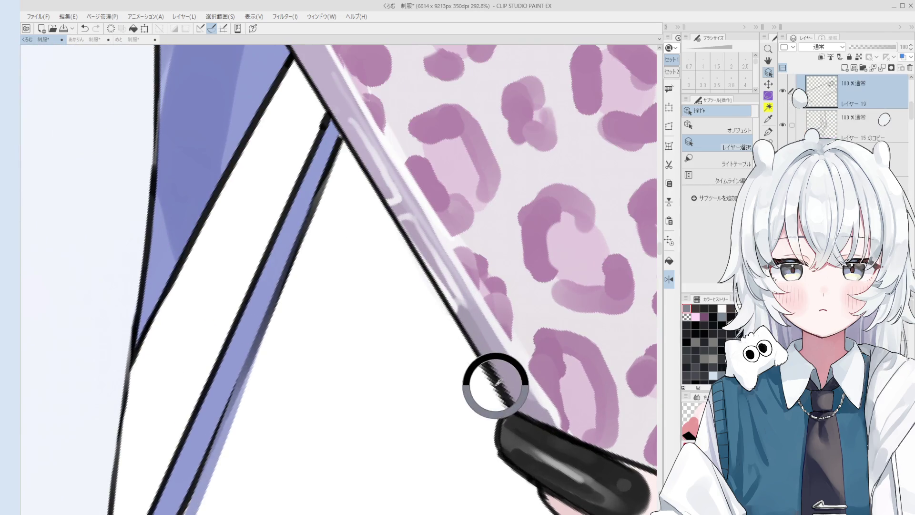
pyautogui.press('e')
pyautogui.scroll(2, 532, 483)
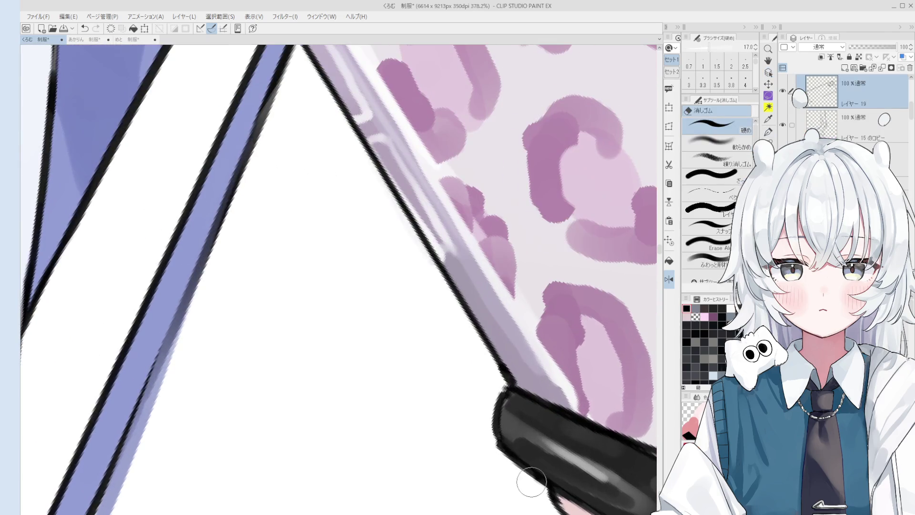
pyautogui.keyDown('ctrl'); pyautogui.click(529, 482); pyautogui.keyUp('ctrl')
pyautogui.scroll(-2, 535, 485)
pyautogui.press('p')
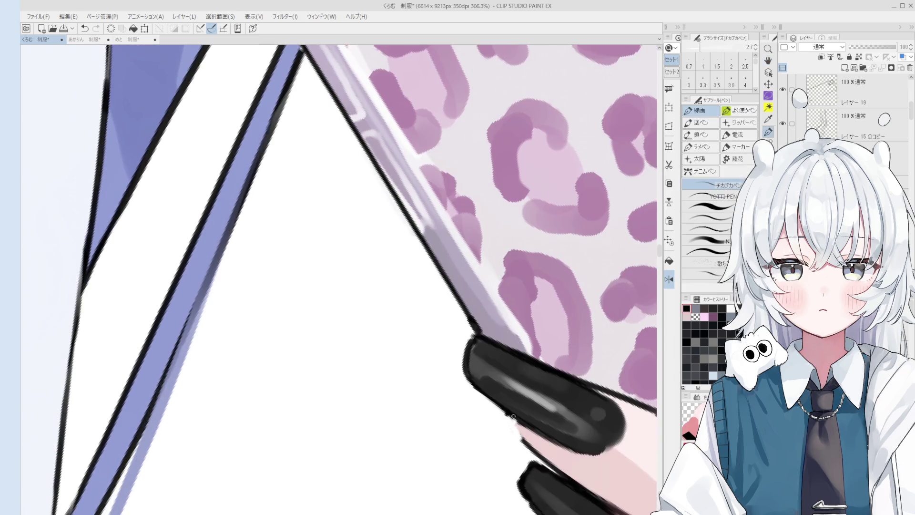
pyautogui.scroll(-1, 514, 417)
pyautogui.press('e')
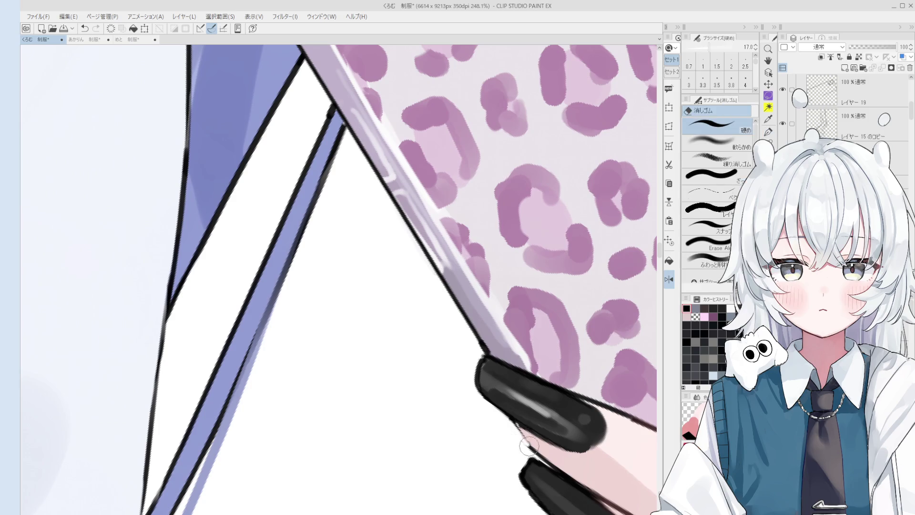
pyautogui.press('h')
pyautogui.scroll(-2, 505, 434)
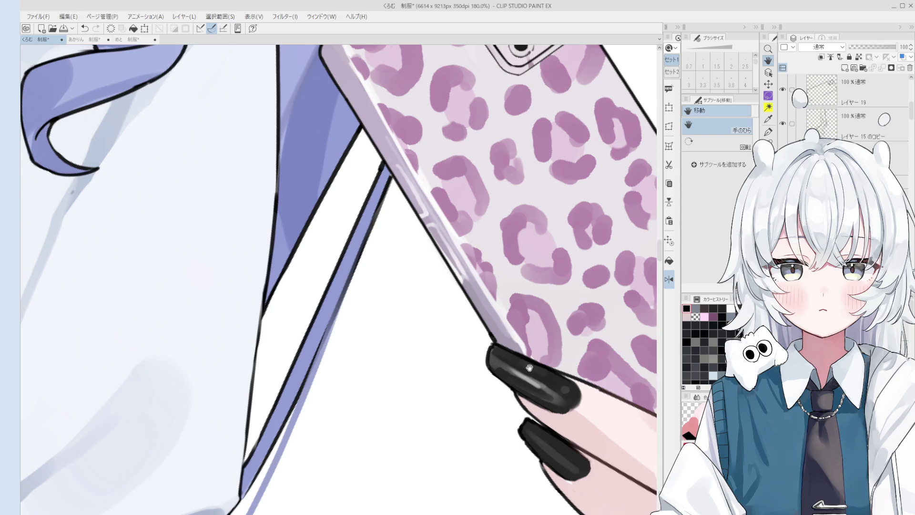
pyautogui.scroll(-1, 530, 367)
# Sample a light grey from the phone edge and repaint the dark left edge lighter.
pyautogui.press('b')
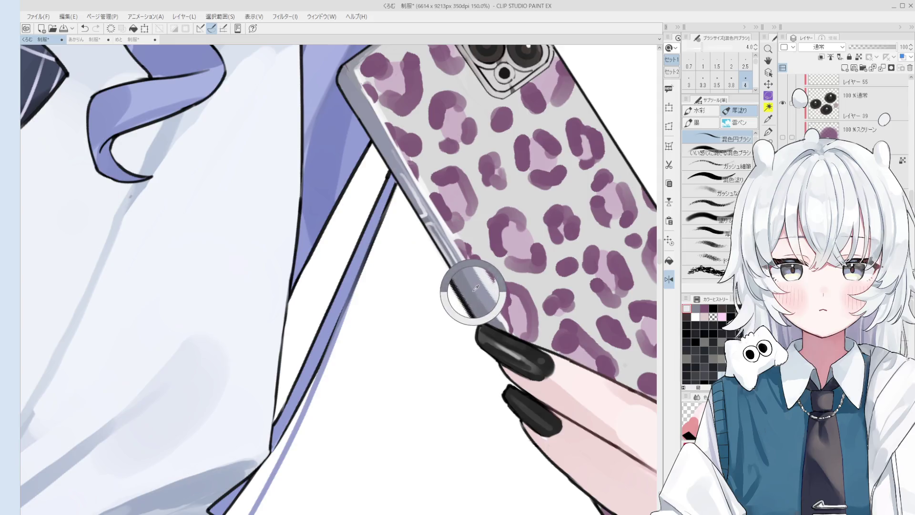
pyautogui.keyDown('alt'); pyautogui.click(450, 262); pyautogui.keyUp('alt')
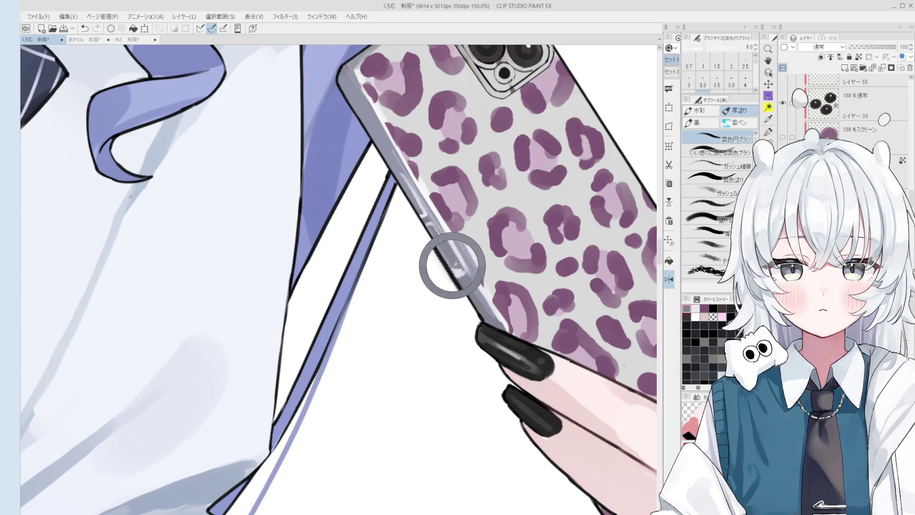
pyautogui.moveTo(435, 260); pyautogui.dragTo(456, 285)
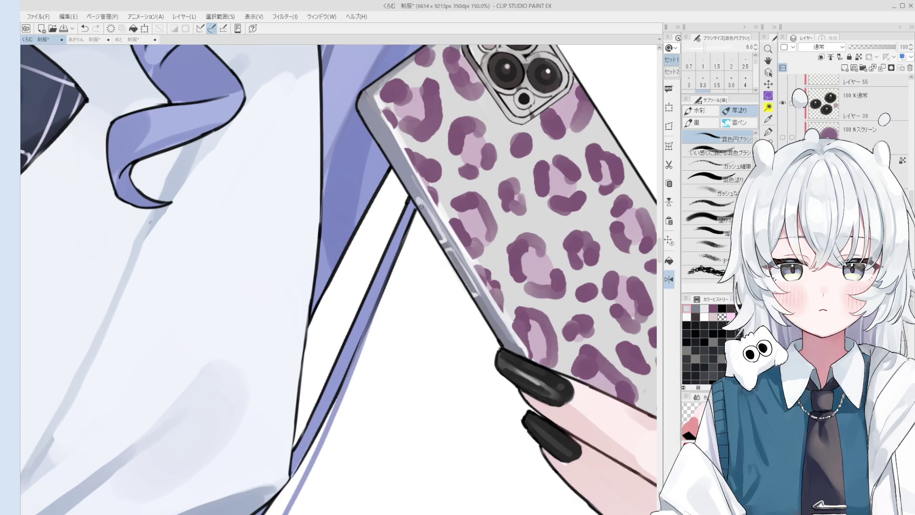
pyautogui.scroll(-1, 421, 203)
pyautogui.scroll(-1, 430, 210)
pyautogui.keyDown('ctrl'); pyautogui.keyDown('alt'); pyautogui.moveTo(430, 210); pyautogui.dragTo(387, 141); pyautogui.keyUp('alt'); pyautogui.keyUp('ctrl')
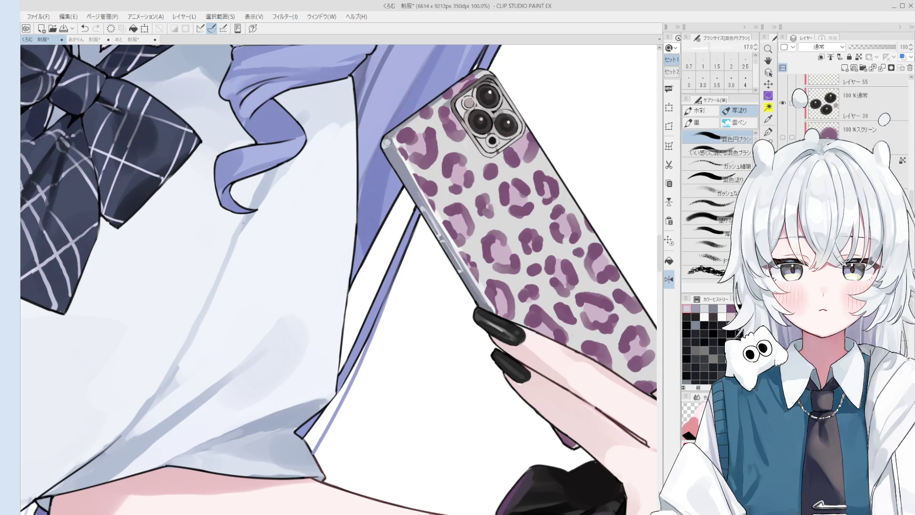
pyautogui.scroll(5, 387, 142)
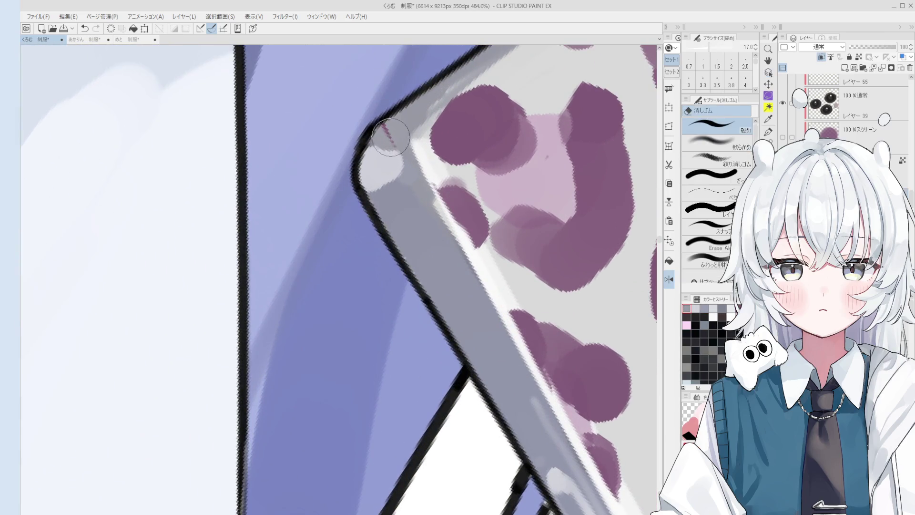
pyautogui.scroll(-1, 387, 142)
pyautogui.scroll(-4, 402, 189)
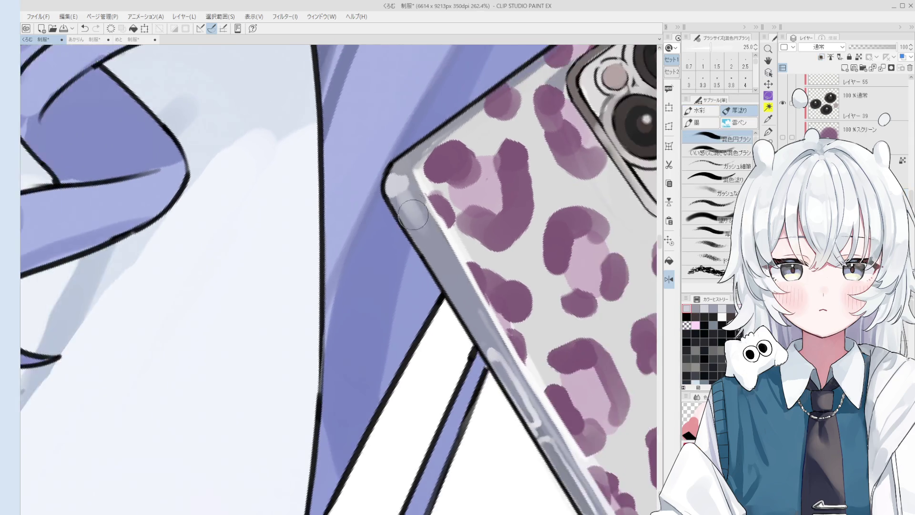
pyautogui.keyDown('ctrl'); pyautogui.keyDown('alt'); pyautogui.moveTo(401, 196); pyautogui.dragTo(415, 211); pyautogui.keyUp('alt'); pyautogui.keyUp('ctrl')
pyautogui.keyDown('alt'); pyautogui.click(422, 228); pyautogui.keyUp('alt')
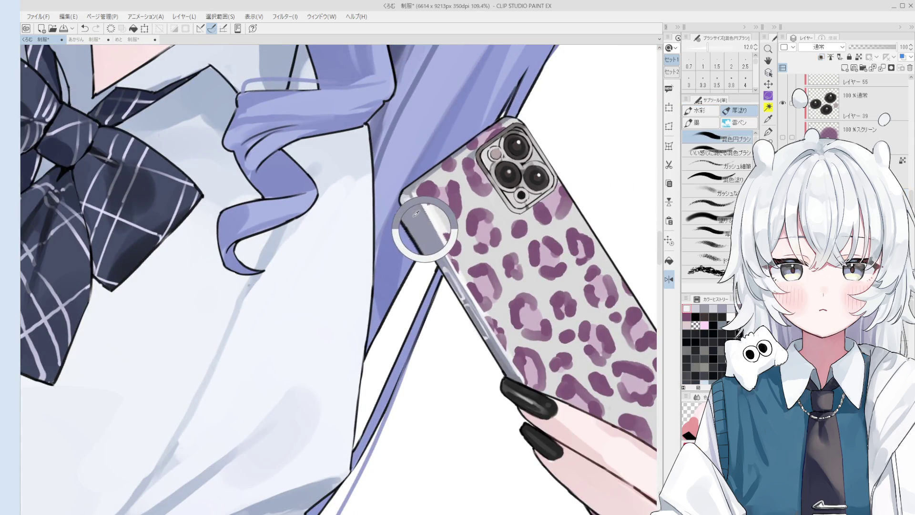
pyautogui.keyDown('alt'); pyautogui.click(403, 195); pyautogui.keyUp('alt')
pyautogui.moveTo(403, 195); pyautogui.dragTo(439, 269)
pyautogui.scroll(-1, 404, 194)
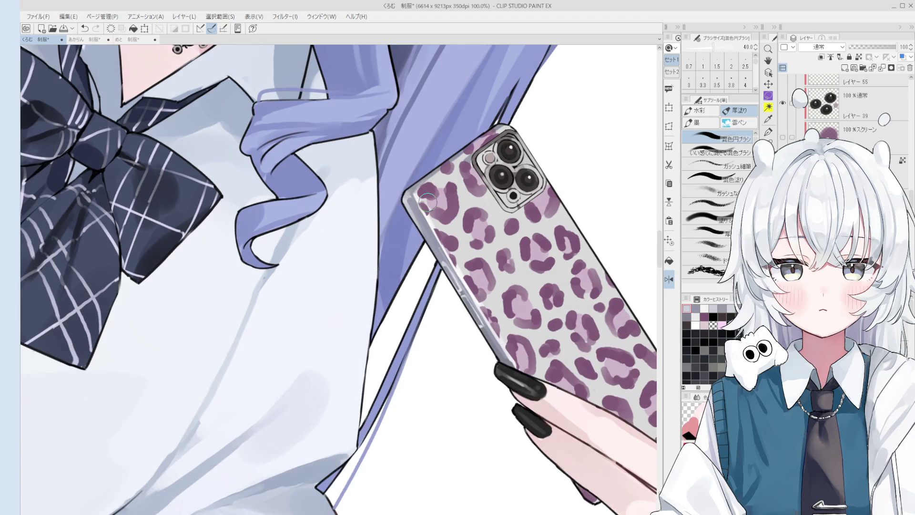
# Zoom out to compare the phone case with the full character, ending on the legs and socks.
pyautogui.moveTo(442, 124); pyautogui.dragTo(472, 150)
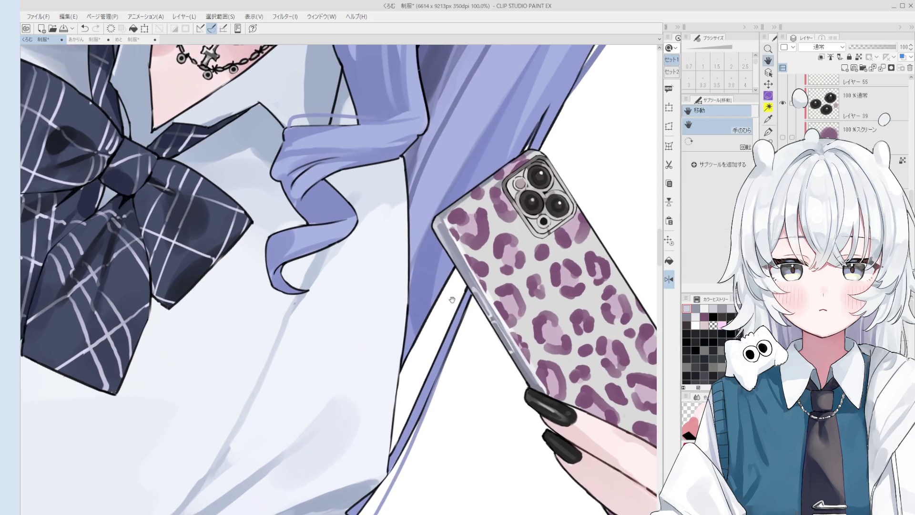
pyautogui.press('[')
pyautogui.press('[')
pyautogui.press('[')
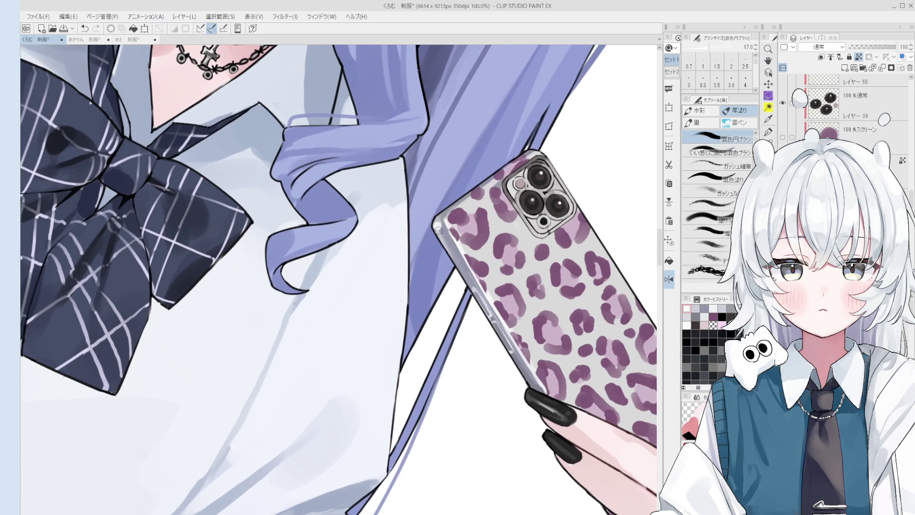
pyautogui.press('[')
pyautogui.press('[')
pyautogui.press('[')
pyautogui.scroll(-1, 438, 226)
pyautogui.scroll(-2, 455, 259)
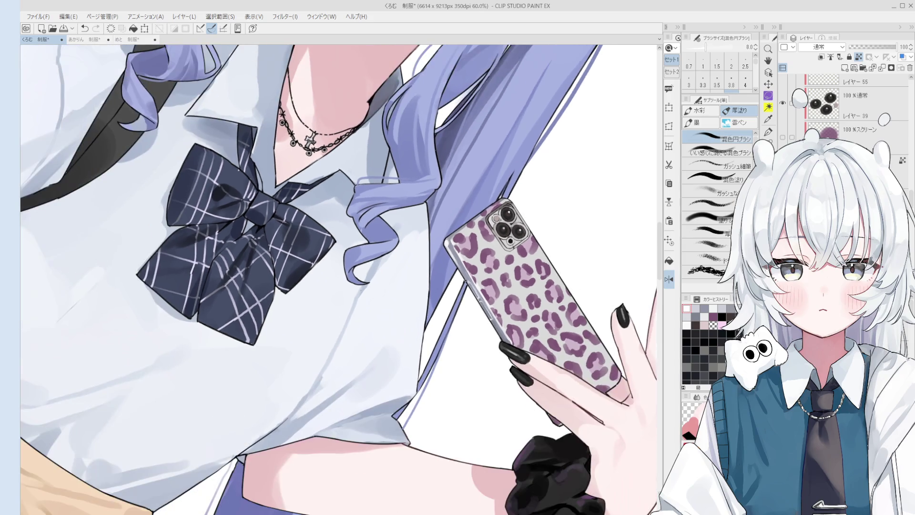
pyautogui.scroll(-5, 884, 119)
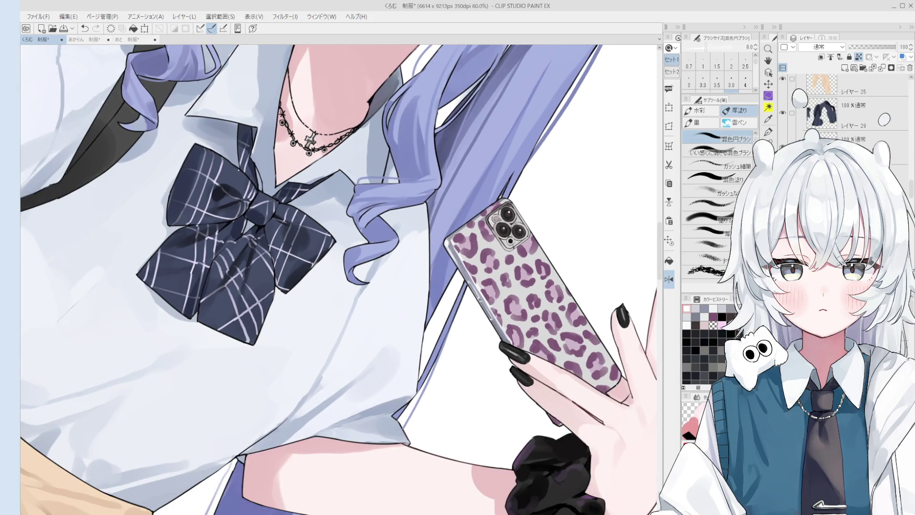
pyautogui.scroll(-7, 574, 358)
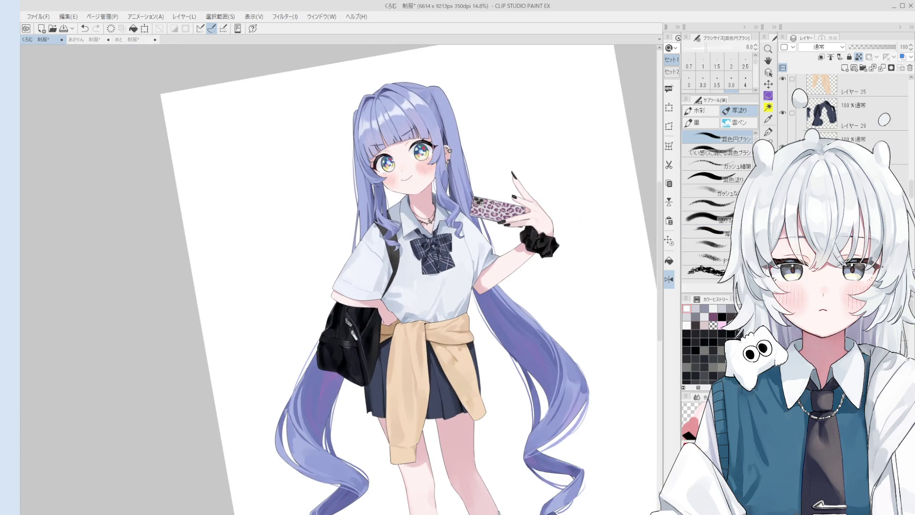
pyautogui.scroll(-3, 521, 328)
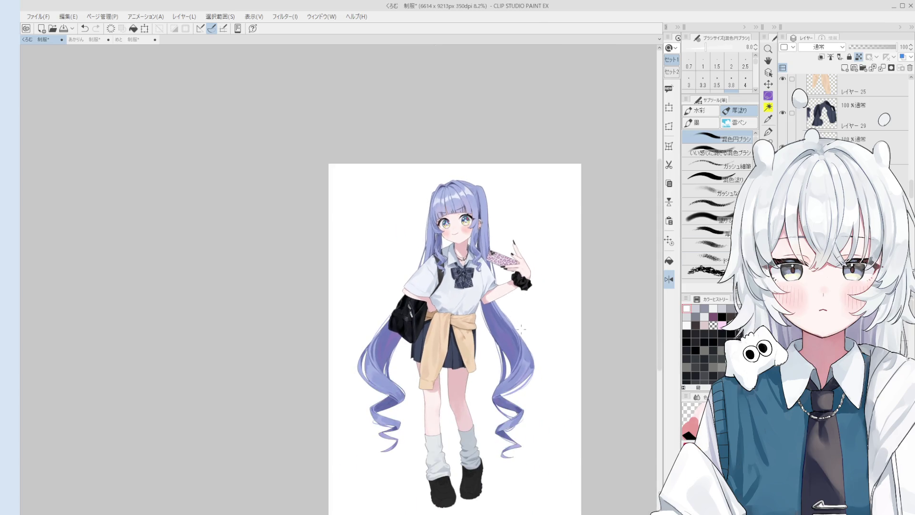
pyautogui.press('o')
pyautogui.scroll(8, 496, 372)
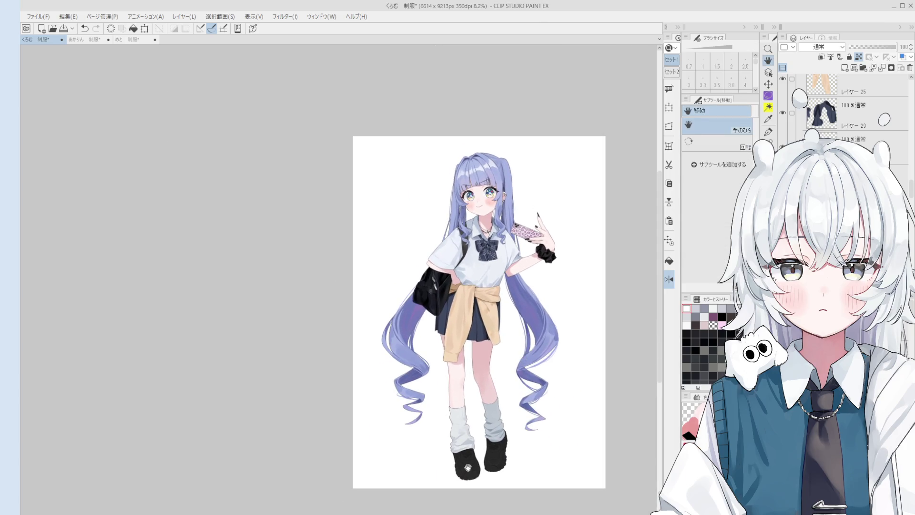
# Paint grey vertical rib lines on the sock cuff, undoing the stray left-edge stroke.
pyautogui.press('b')
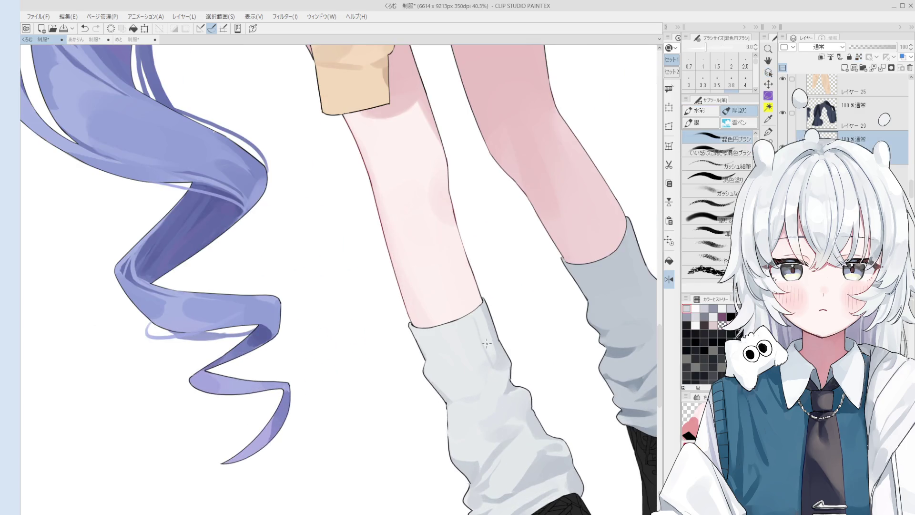
pyautogui.moveTo(464, 319)
pyautogui.mouseDown()
pyautogui.moveTo(485, 368)
pyautogui.moveTo(468, 355)
pyautogui.moveTo(461, 365)
pyautogui.mouseUp()
pyautogui.moveTo(436, 331)
pyautogui.mouseDown()
pyautogui.moveTo(451, 360)
pyautogui.moveTo(441, 362)
pyautogui.mouseUp()
pyautogui.moveTo(421, 331); pyautogui.dragTo(433, 361)
pyautogui.hotkey('ctrl', 'z')
# Enlarge the brush and save the illustration.
pyautogui.scroll(-3, 385, 274)
pyautogui.scroll(3, 473, 367)
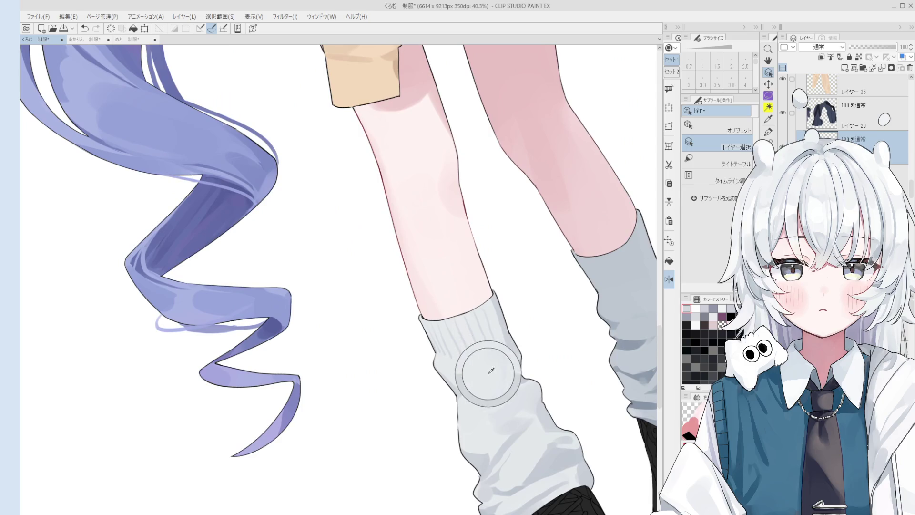
pyautogui.moveTo(512, 360); pyautogui.dragTo(499, 345)
pyautogui.scroll(-3, 499, 345)
pyautogui.scroll(3, 498, 345)
pyautogui.hotkey('ctrl', 's')
# Fine-tune the 混色円ブラシ brush size while viewing the socks.
pyautogui.scroll(-2, 500, 345)
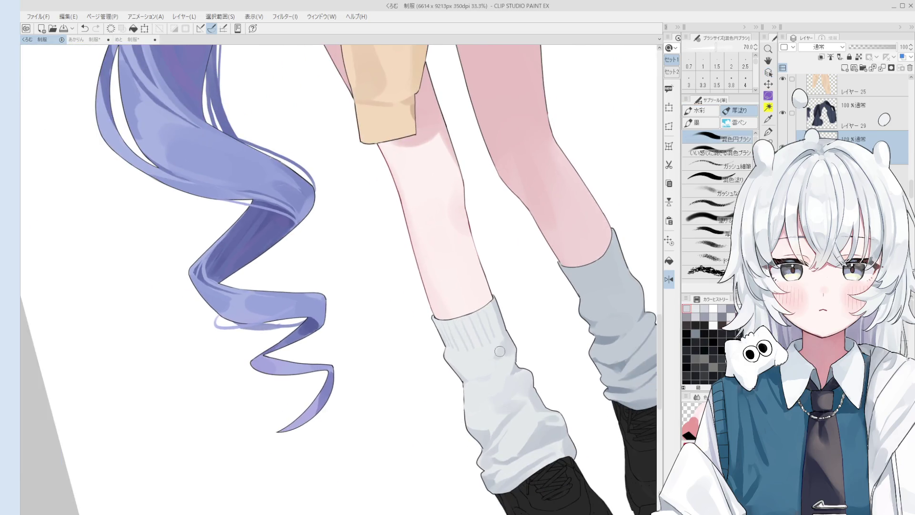
pyautogui.scroll(3, 502, 346)
pyautogui.scroll(1, 491, 320)
pyautogui.moveTo(491, 321)
pyautogui.mouseDown()
pyautogui.moveTo(479, 298)
pyautogui.moveTo(484, 335)
pyautogui.mouseUp()
pyautogui.moveTo(493, 299); pyautogui.dragTo(489, 325)
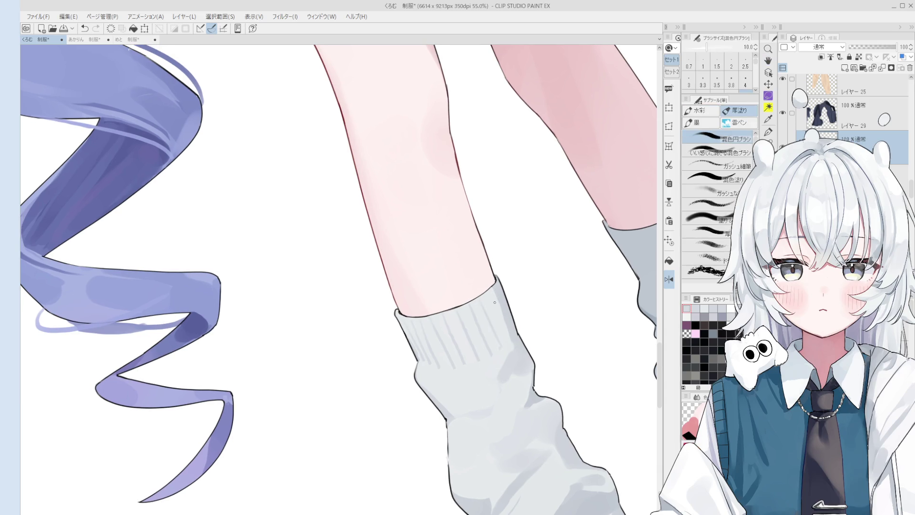
pyautogui.moveTo(505, 317)
pyautogui.mouseDown()
pyautogui.moveTo(520, 339)
pyautogui.moveTo(496, 315)
pyautogui.mouseUp()
pyautogui.scroll(-2, 520, 339)
pyautogui.scroll(2, 478, 305)
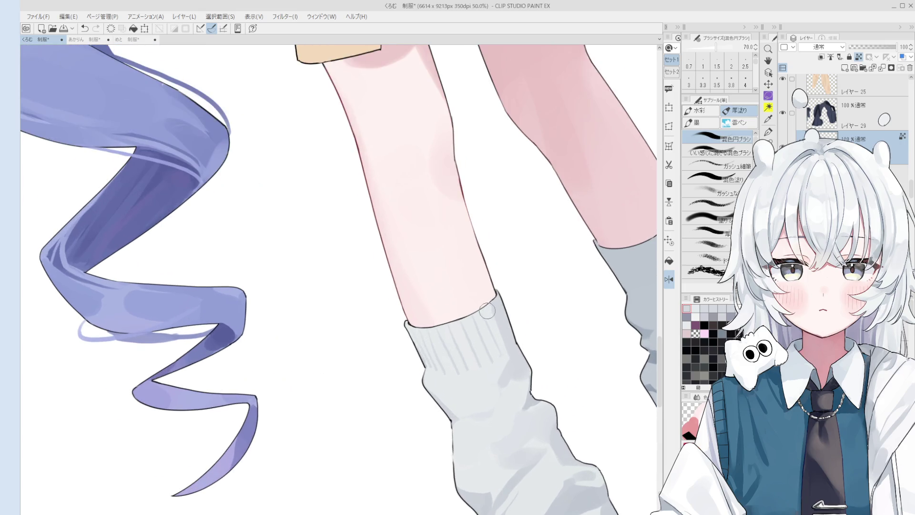
pyautogui.scroll(-1, 479, 306)
pyautogui.scroll(-1, 474, 319)
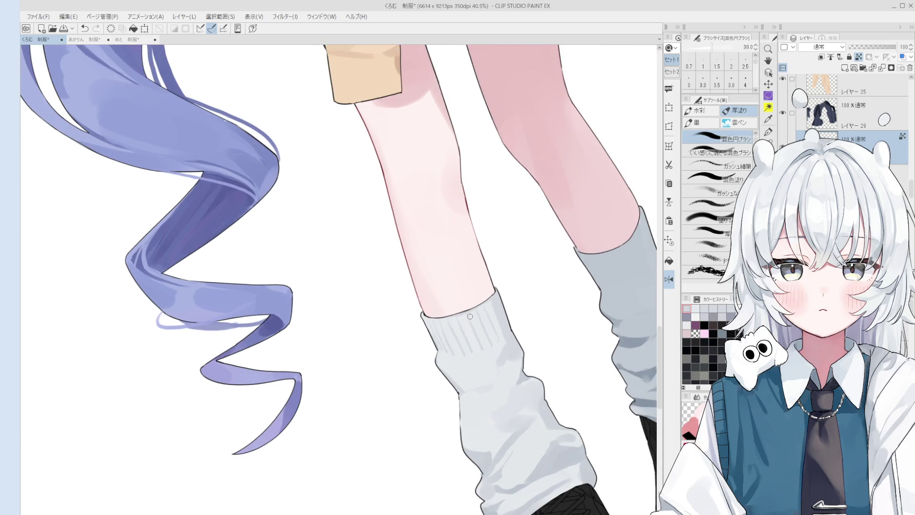
pyautogui.press(']')
pyautogui.press(']')
pyautogui.press(']')
pyautogui.press(']')
pyautogui.scroll(-2, 477, 381)
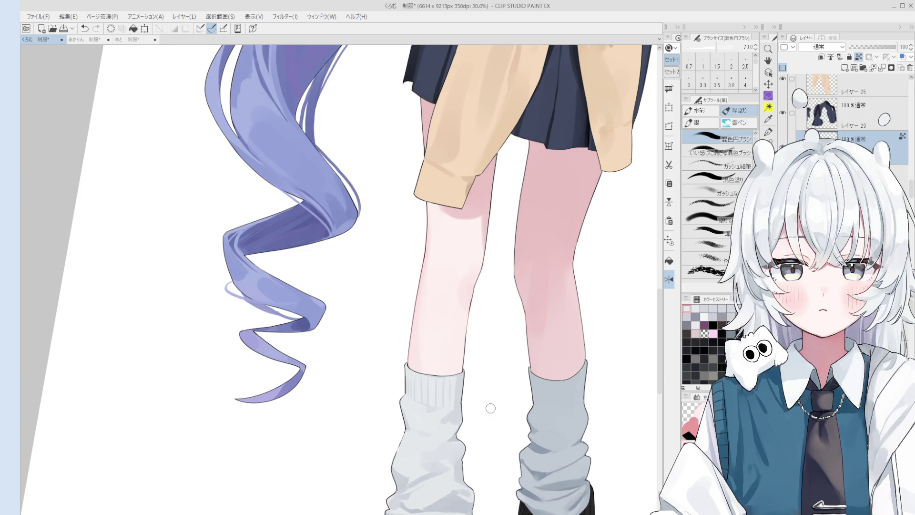
pyautogui.scroll(-5, 491, 409)
pyautogui.scroll(3, 446, 444)
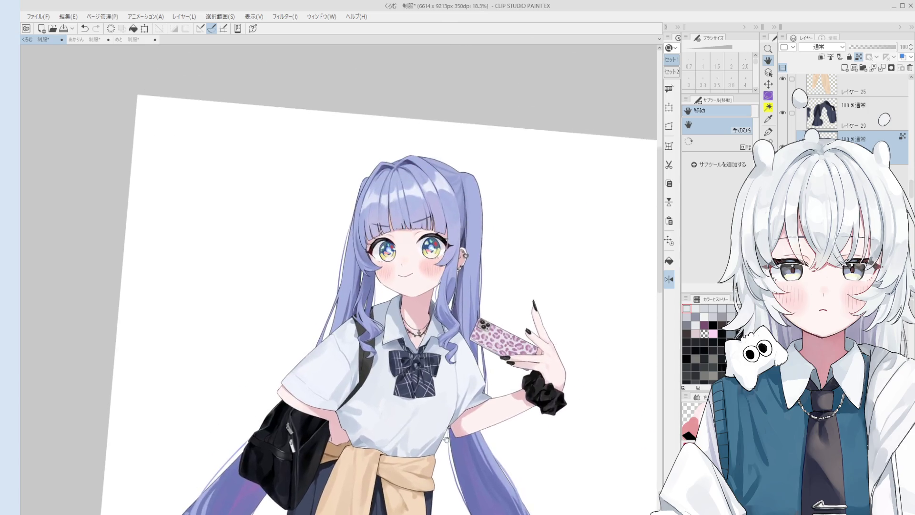
pyautogui.scroll(3, 498, 314)
pyautogui.scroll(-1, 498, 315)
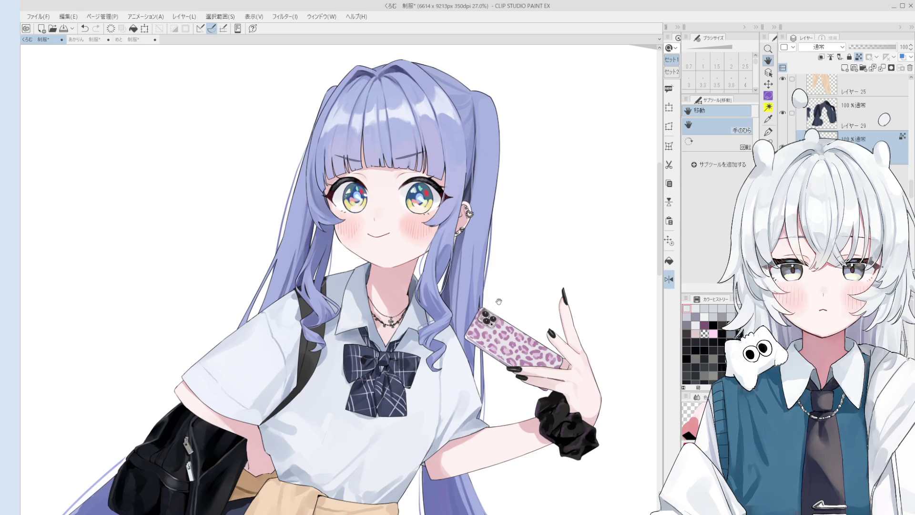
pyautogui.press('j')
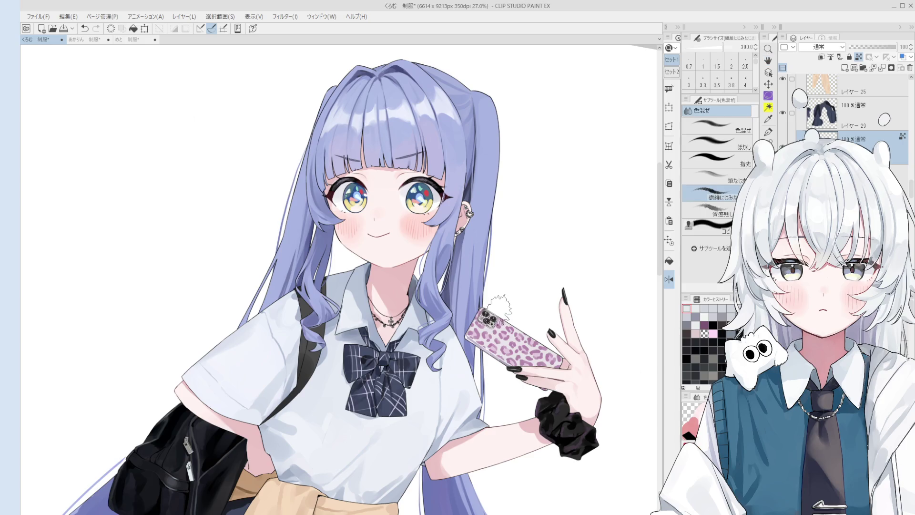
pyautogui.press('^')
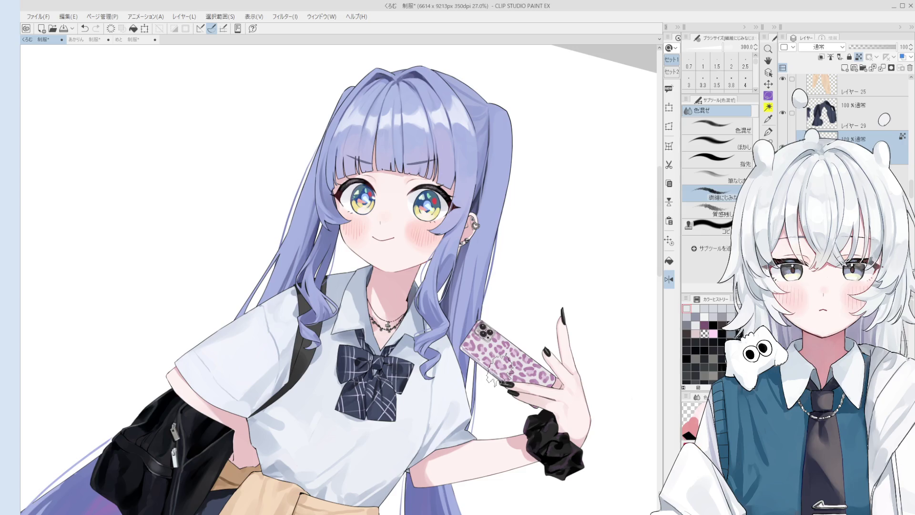
pyautogui.scroll(-4, 498, 370)
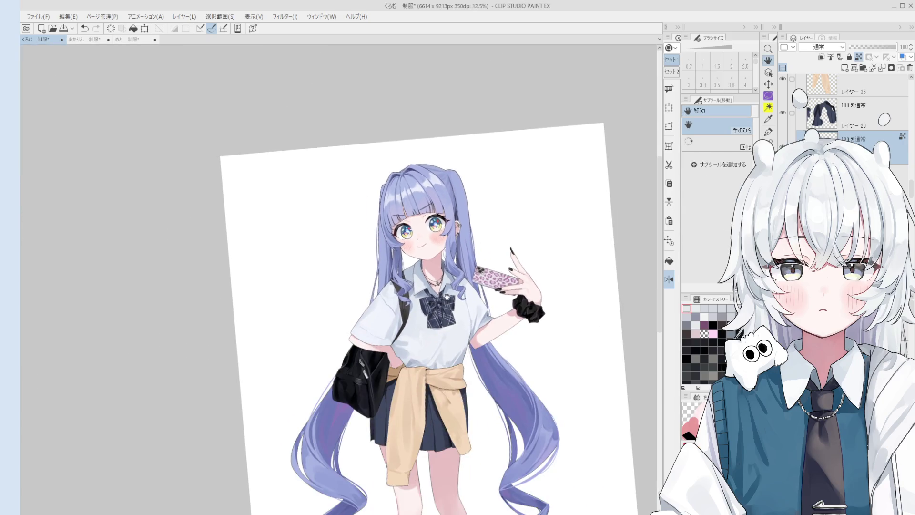
# Pick the bag's layer on the canvas with the Operation tool.
pyautogui.moveTo(467, 320); pyautogui.dragTo(462, 265)
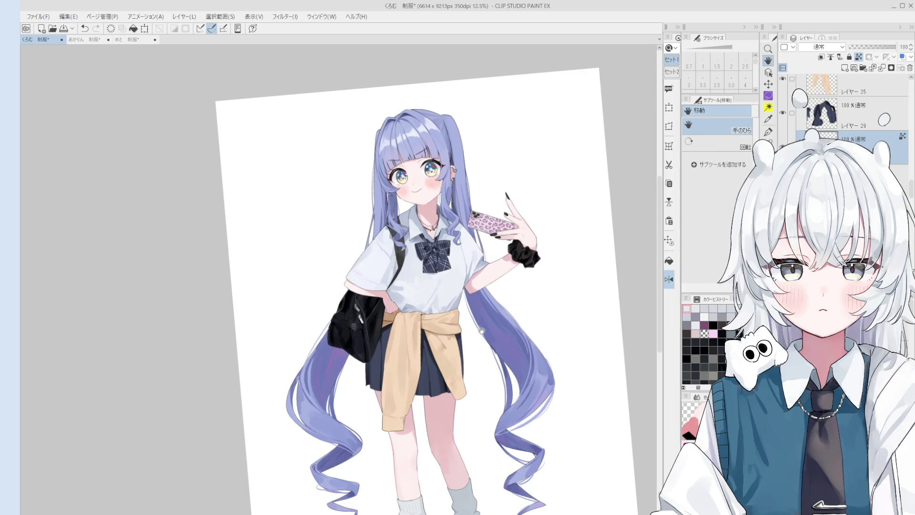
pyautogui.press('o')
pyautogui.click(403, 266)
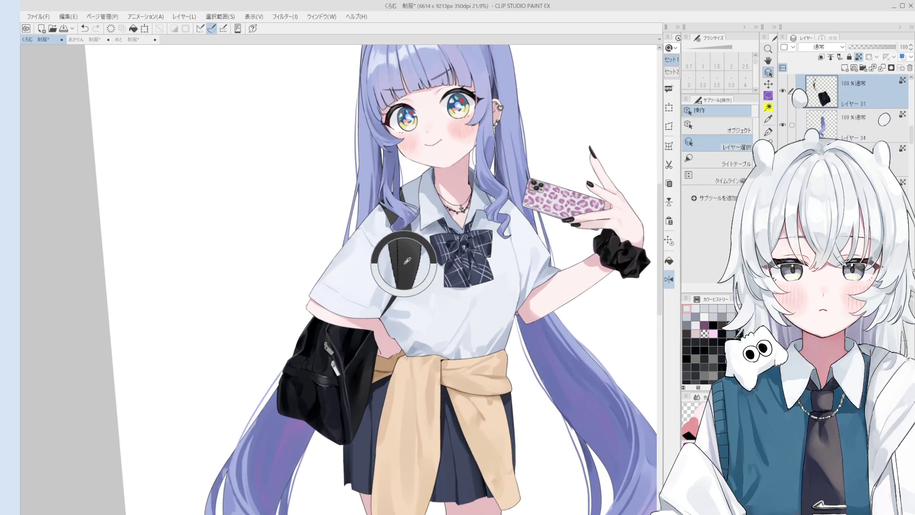
pyautogui.press('b')
pyautogui.scroll(4, 403, 266)
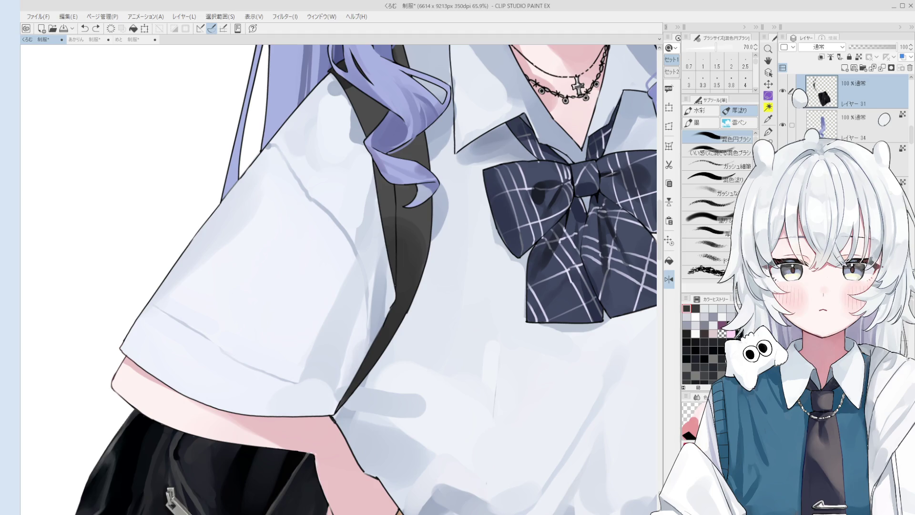
pyautogui.press('o')
pyautogui.scroll(-1, 476, 367)
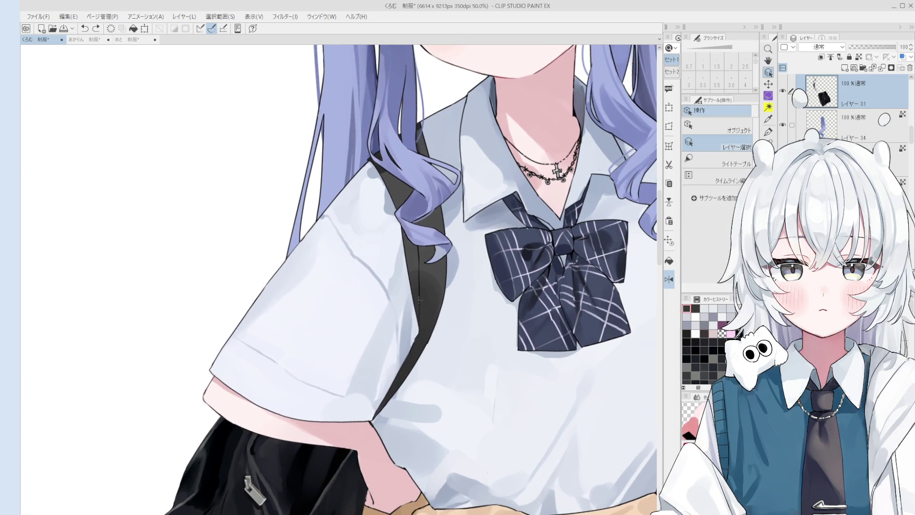
pyautogui.scroll(4, 424, 329)
# Erase the strap's rough edge and redraw its outline with the inking pen.
pyautogui.press('e')
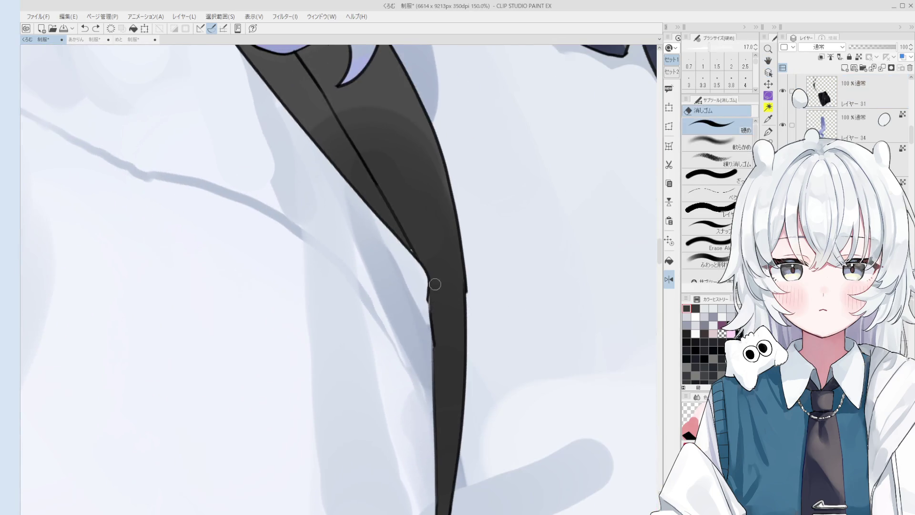
pyautogui.press('-')
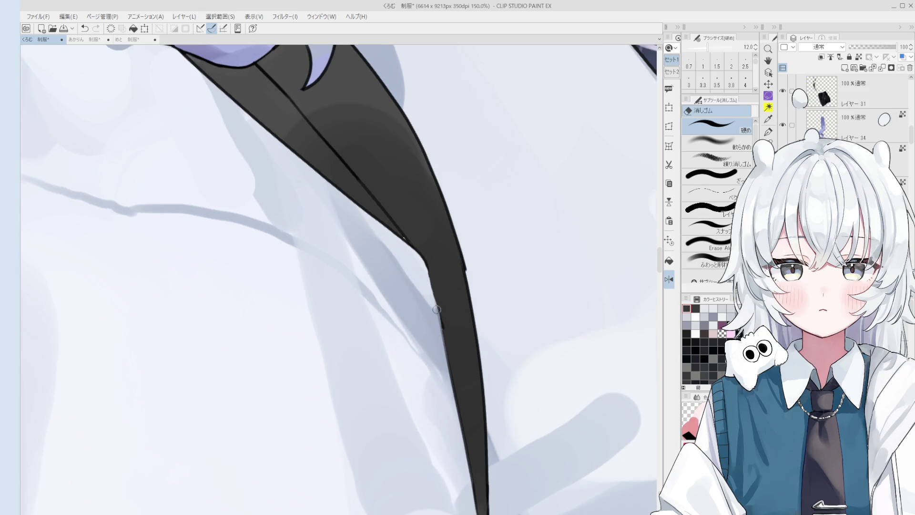
pyautogui.press('p')
pyautogui.moveTo(429, 265)
pyautogui.mouseDown()
pyautogui.moveTo(436, 310)
pyautogui.moveTo(426, 258)
pyautogui.moveTo(441, 295)
pyautogui.mouseUp()
pyautogui.scroll(-1, 440, 323)
pyautogui.press('e')
pyautogui.press('p')
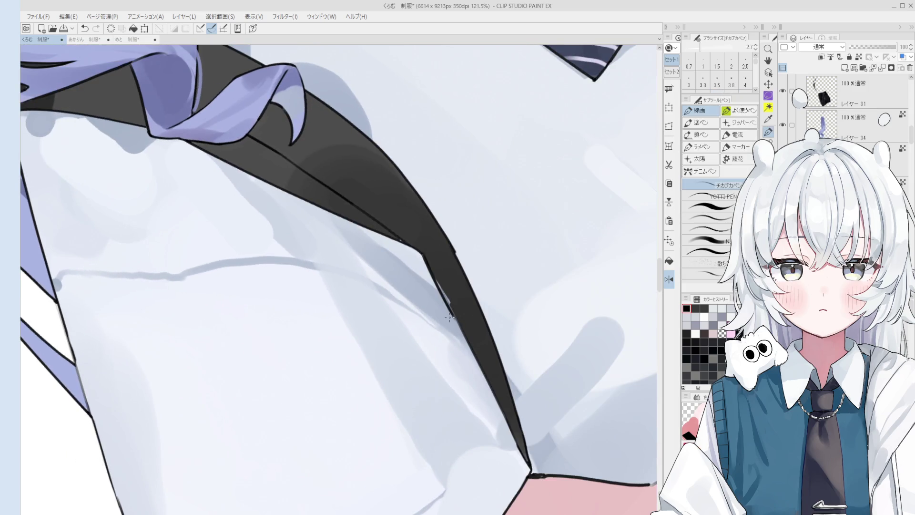
pyautogui.scroll(-1, 438, 284)
pyautogui.hotkey('ctrl', 'z')
pyautogui.scroll(-1, 436, 281)
pyautogui.scroll(-1, 434, 280)
pyautogui.hotkey('ctrl', 'z')
pyautogui.scroll(2, 434, 279)
pyautogui.moveTo(431, 274); pyautogui.dragTo(442, 297)
pyautogui.hotkey('ctrl', 'z')
# Reselect the bag layer, shrink the blending brush and bring the upper body into view.
pyautogui.press('b')
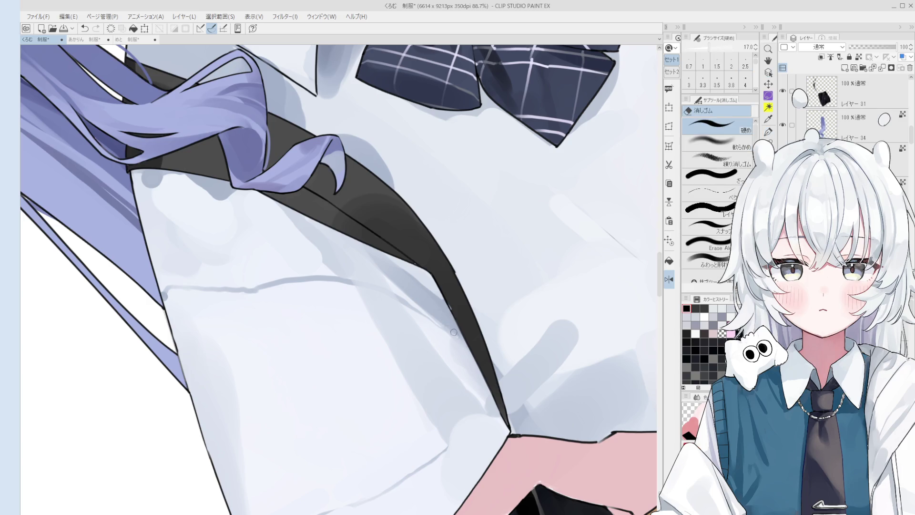
pyautogui.press('[')
pyautogui.press('[')
pyautogui.press('[')
pyautogui.press('[')
pyautogui.press('[')
pyautogui.press('[')
pyautogui.scroll(3, 456, 264)
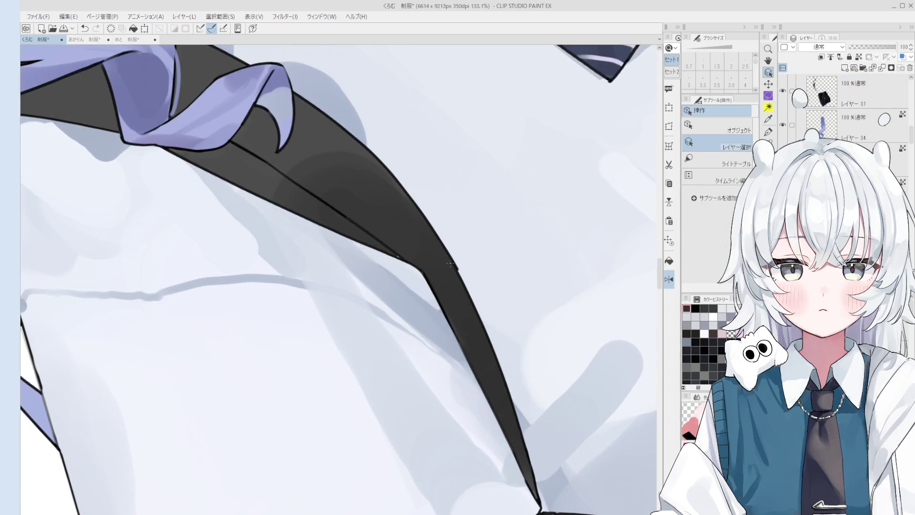
pyautogui.press('e')
pyautogui.press('p')
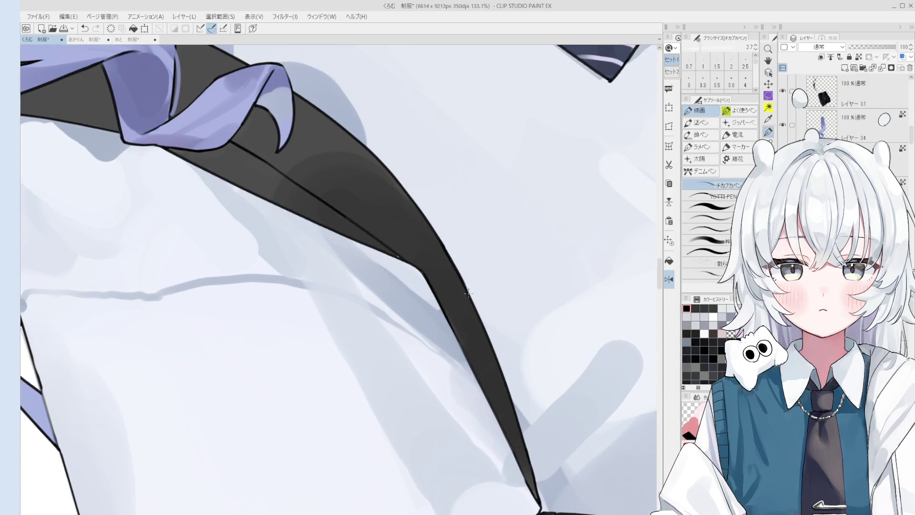
pyautogui.press('^')
pyautogui.press('^')
pyautogui.scroll(2, 408, 284)
pyautogui.keyDown('ctrl'); pyautogui.click(407, 286); pyautogui.keyUp('ctrl')
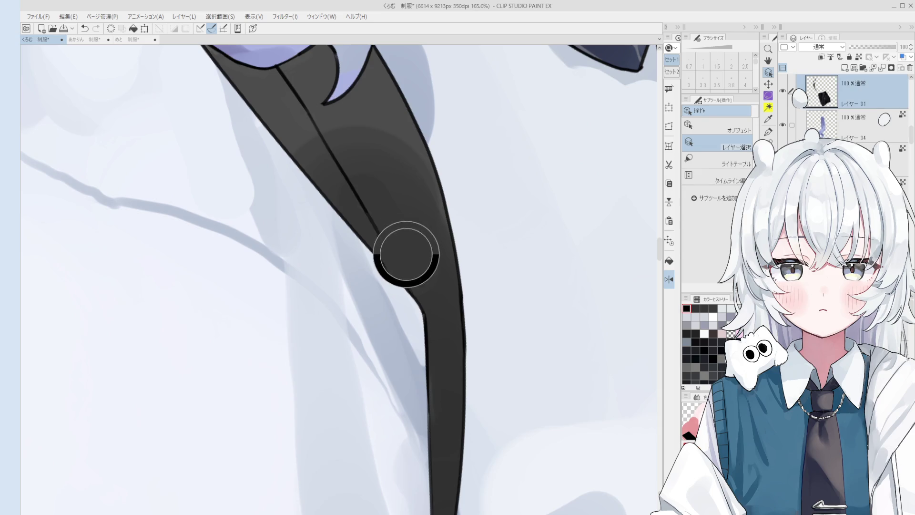
pyautogui.press('b')
pyautogui.press('^')
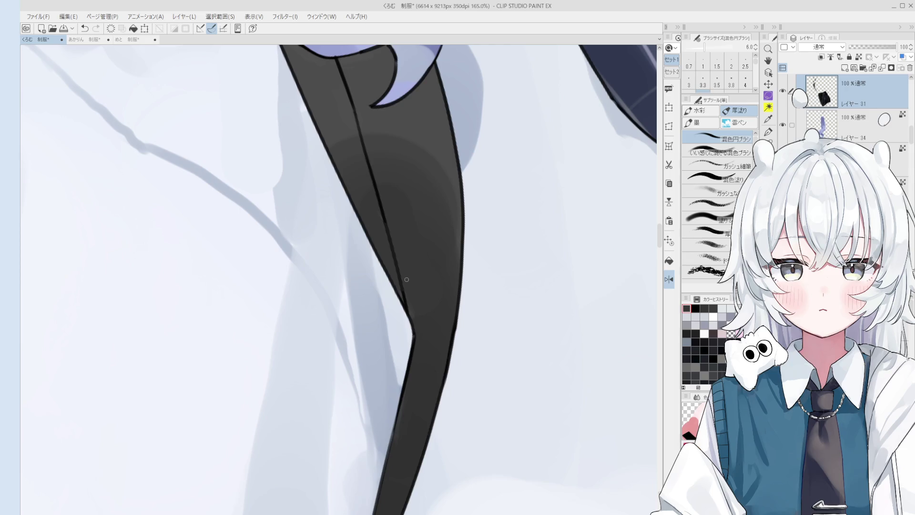
pyautogui.scroll(-3, 406, 279)
pyautogui.press('o')
pyautogui.scroll(-5, 425, 208)
pyautogui.moveTo(425, 208); pyautogui.dragTo(400, 264)
pyautogui.press('o')
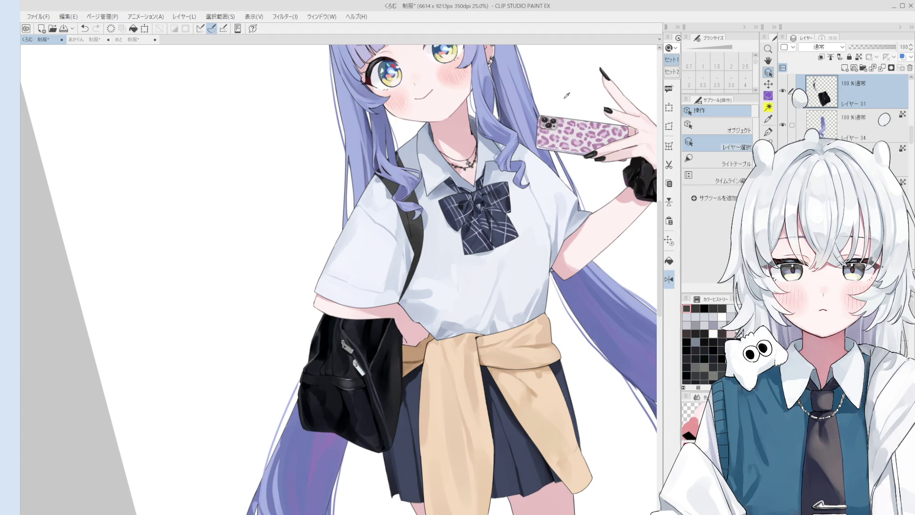
# Sample the strap's dark colour and paint over its light streak.
pyautogui.press('b')
pyautogui.scroll(5, 485, 293)
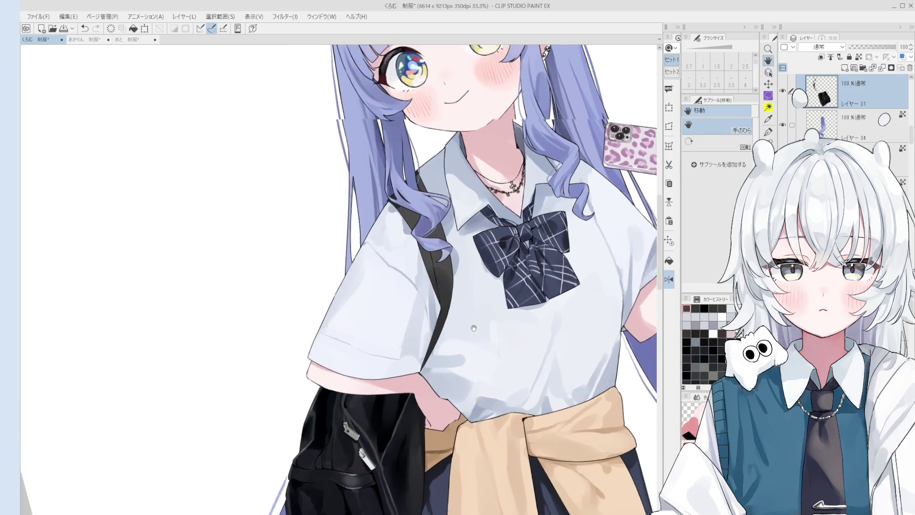
pyautogui.press('o')
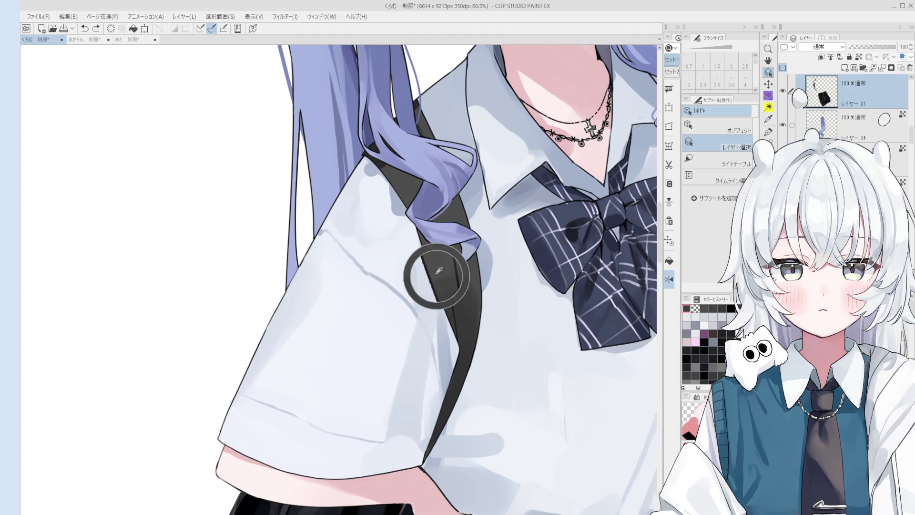
pyautogui.press('b')
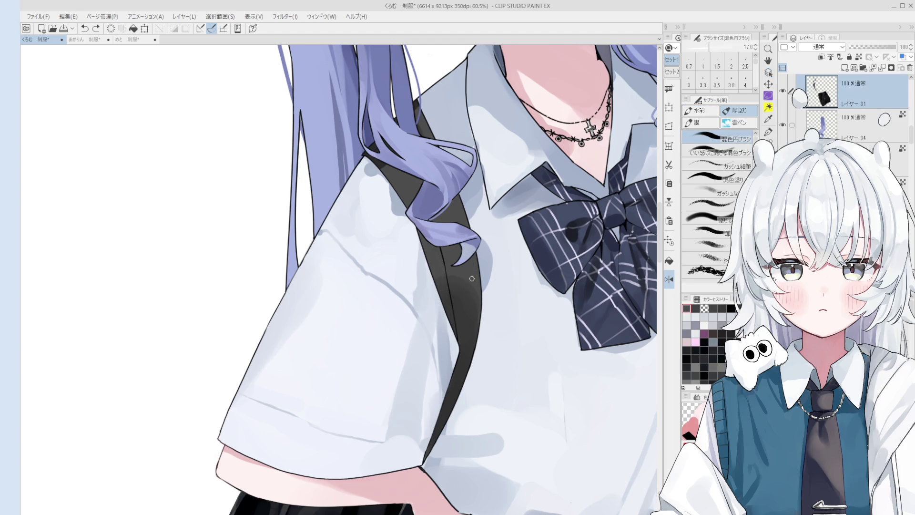
pyautogui.press(']')
pyautogui.press(']')
pyautogui.press(']')
pyautogui.press(']')
pyautogui.press(']')
pyautogui.press(']')
pyautogui.scroll(-1, 441, 325)
pyautogui.scroll(-3, 441, 325)
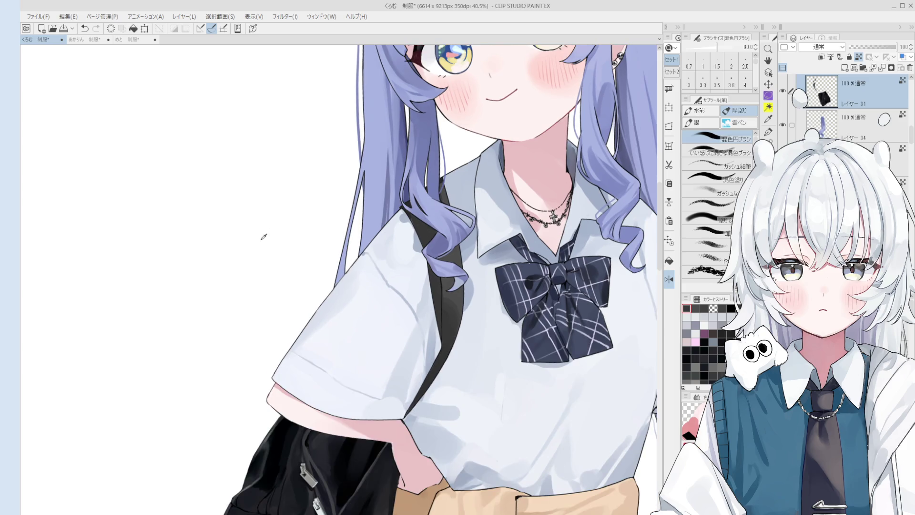
pyautogui.keyDown('alt'); pyautogui.click(196, 135); pyautogui.keyUp('alt')
pyautogui.scroll(-2, 419, 271)
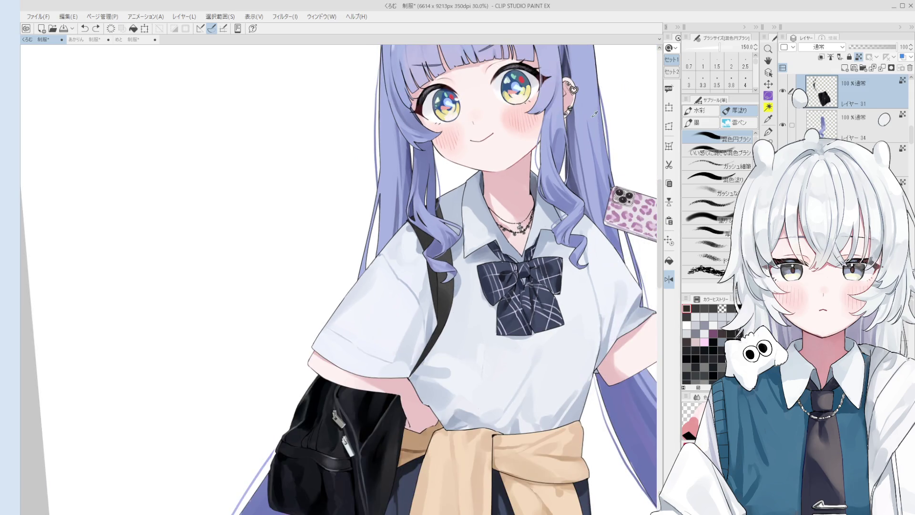
pyautogui.press('[')
pyautogui.press('[')
pyautogui.keyDown('alt'); pyautogui.click(449, 286); pyautogui.keyUp('alt')
pyautogui.scroll(1, 447, 287)
pyautogui.press('[')
pyautogui.keyDown('alt'); pyautogui.click(434, 281); pyautogui.keyUp('alt')
pyautogui.keyDown('alt'); pyautogui.click(442, 298); pyautogui.keyUp('alt')
pyautogui.moveTo(443, 298); pyautogui.dragTo(443, 305)
# Lighten part of the dark strap with transparent colour.
pyautogui.keyDown('alt'); pyautogui.click(444, 305); pyautogui.keyUp('alt')
pyautogui.keyDown('alt'); pyautogui.click(448, 292); pyautogui.keyUp('alt')
pyautogui.press(']')
pyautogui.press(']')
pyautogui.press(']')
pyautogui.press('c')
pyautogui.moveTo(449, 291)
pyautogui.mouseDown()
pyautogui.moveTo(439, 276)
pyautogui.moveTo(450, 265)
pyautogui.mouseUp()
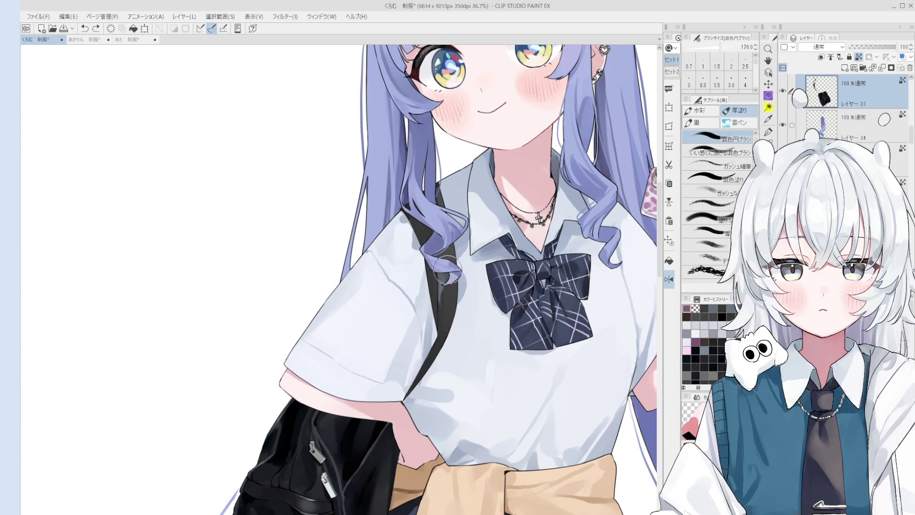
pyautogui.press('-')
pyautogui.press('[')
pyautogui.press('[')
pyautogui.press('[')
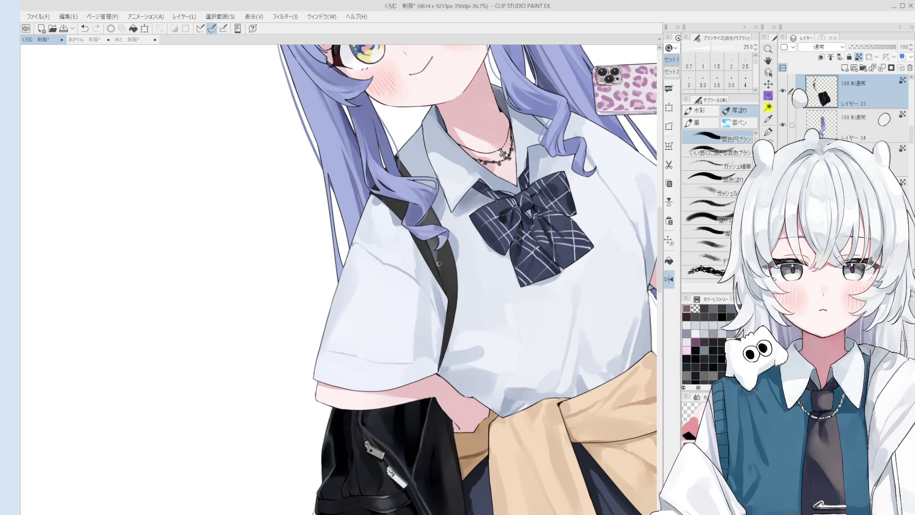
pyautogui.scroll(2, 439, 263)
pyautogui.press('[')
pyautogui.press('[')
pyautogui.press('[')
pyautogui.press(']')
# Darken the strap's upper and lower edges with short dark strokes.
pyautogui.keyDown('alt'); pyautogui.click(428, 245); pyautogui.keyUp('alt')
pyautogui.moveTo(428, 247); pyautogui.dragTo(428, 243)
pyautogui.moveTo(452, 305); pyautogui.dragTo(451, 311)
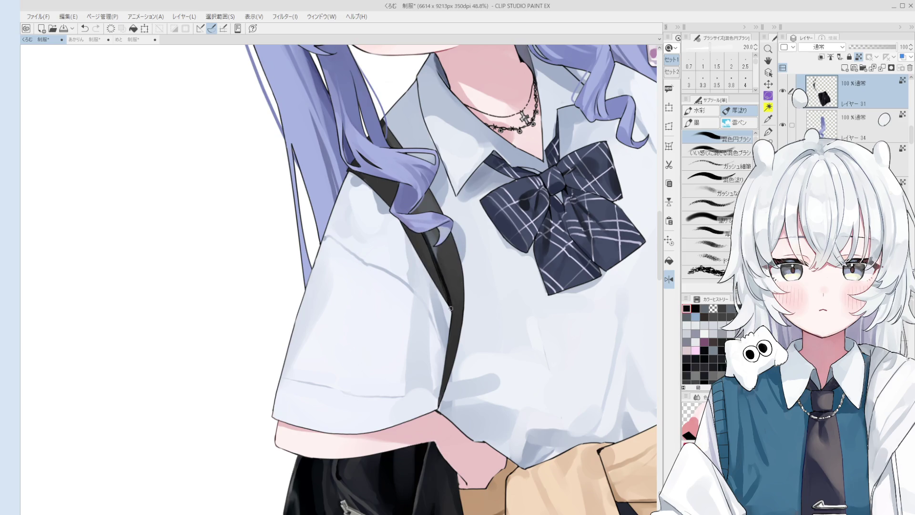
pyautogui.press(']')
pyautogui.keyDown('alt'); pyautogui.click(438, 274); pyautogui.keyUp('alt')
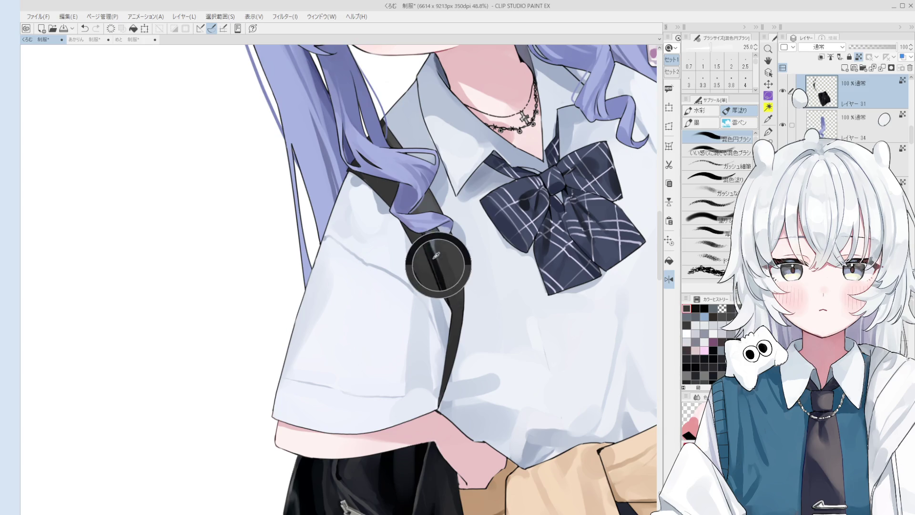
pyautogui.scroll(1, 423, 234)
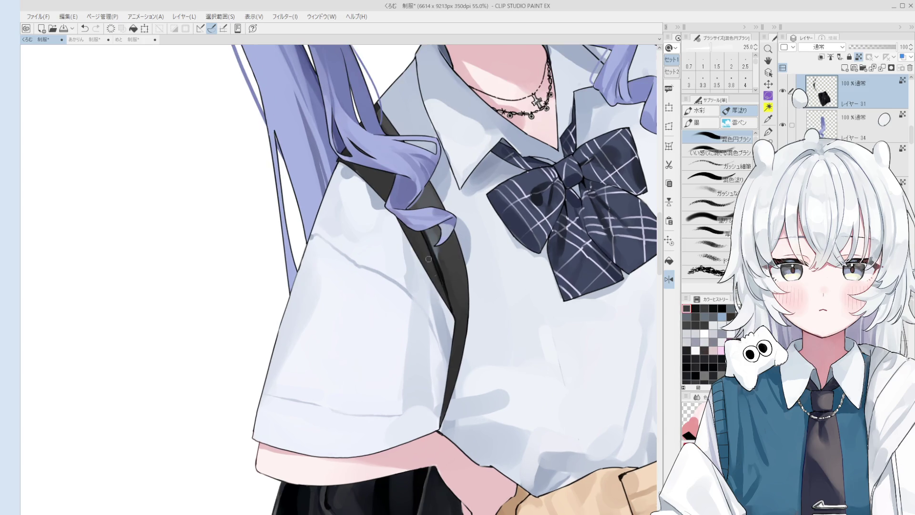
pyautogui.press(']')
pyautogui.press(']')
pyautogui.press(']')
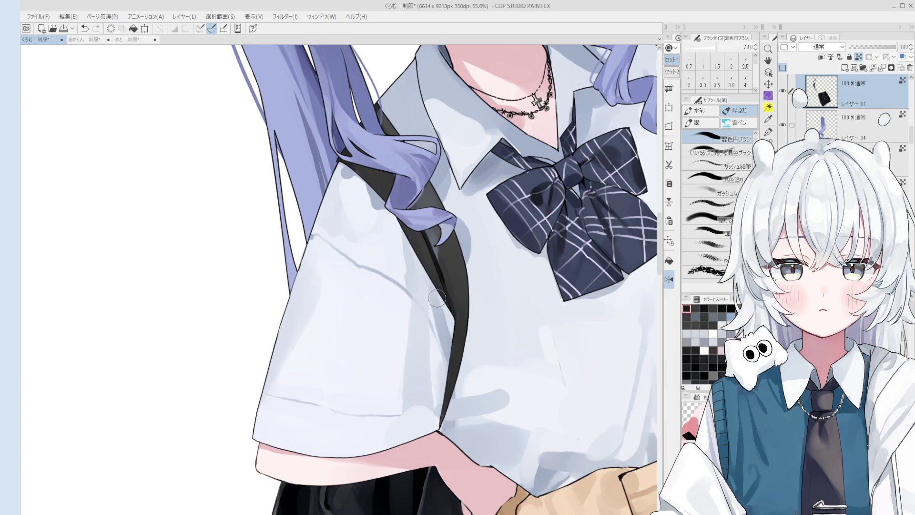
pyautogui.scroll(-3, 445, 322)
pyautogui.scroll(1, 439, 334)
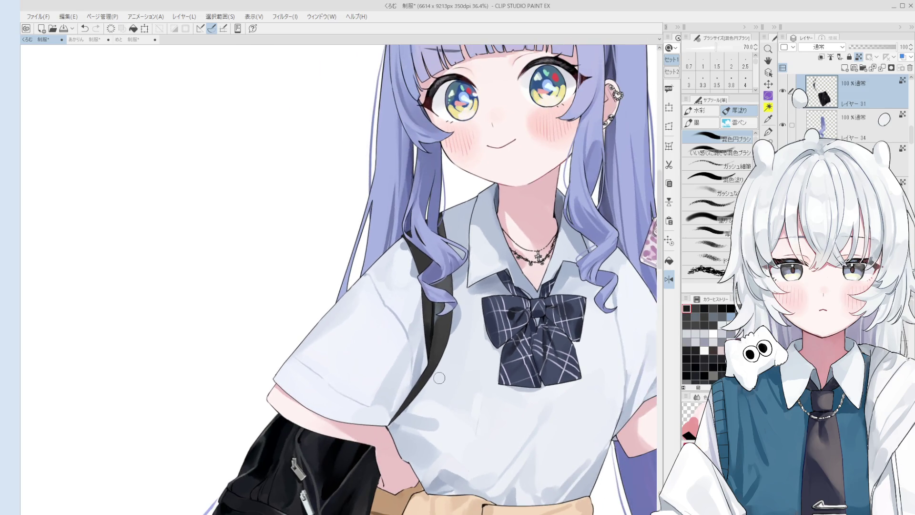
# Select the shirt layer and paint the strap's left edge in shirt colour.
pyautogui.scroll(2, 422, 358)
pyautogui.press('o')
pyautogui.click(422, 359)
pyautogui.press('b')
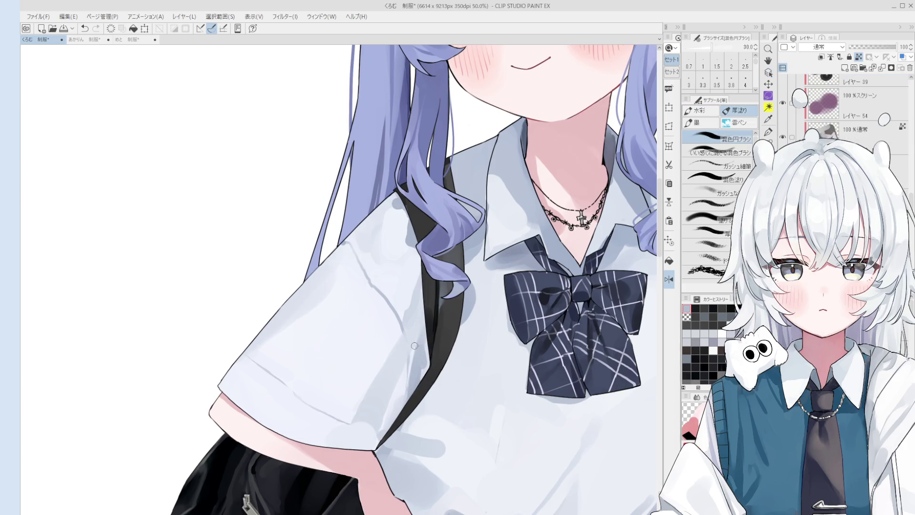
pyautogui.moveTo(432, 363)
pyautogui.mouseDown()
pyautogui.moveTo(419, 347)
pyautogui.moveTo(431, 378)
pyautogui.mouseUp()
pyautogui.scroll(-2, 429, 362)
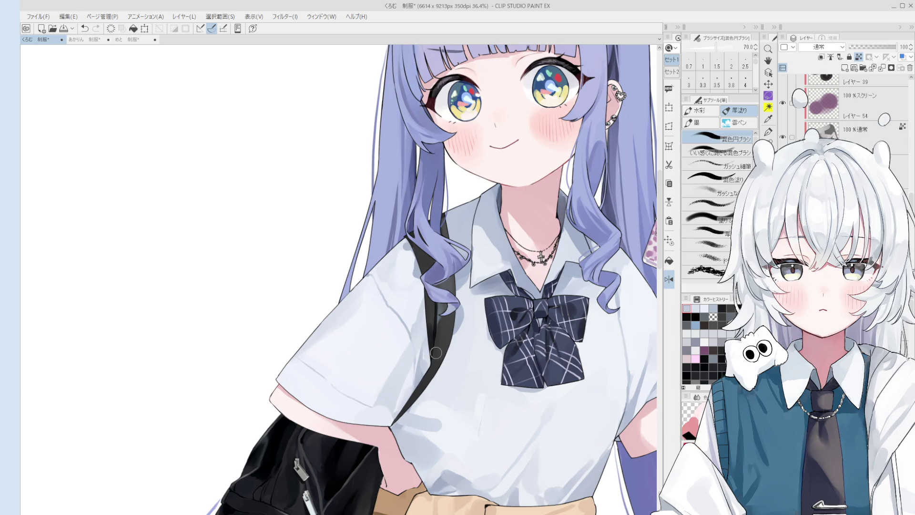
pyautogui.press('o')
pyautogui.scroll(1, 402, 326)
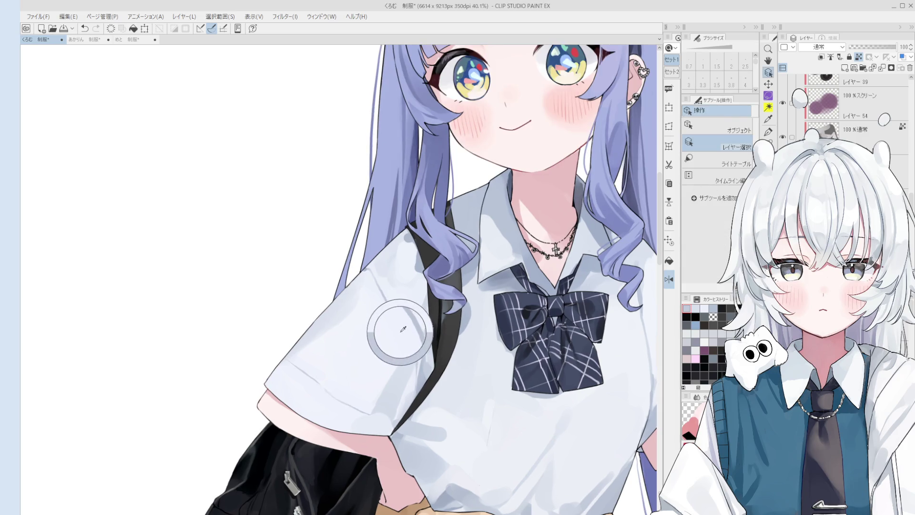
pyautogui.press('b')
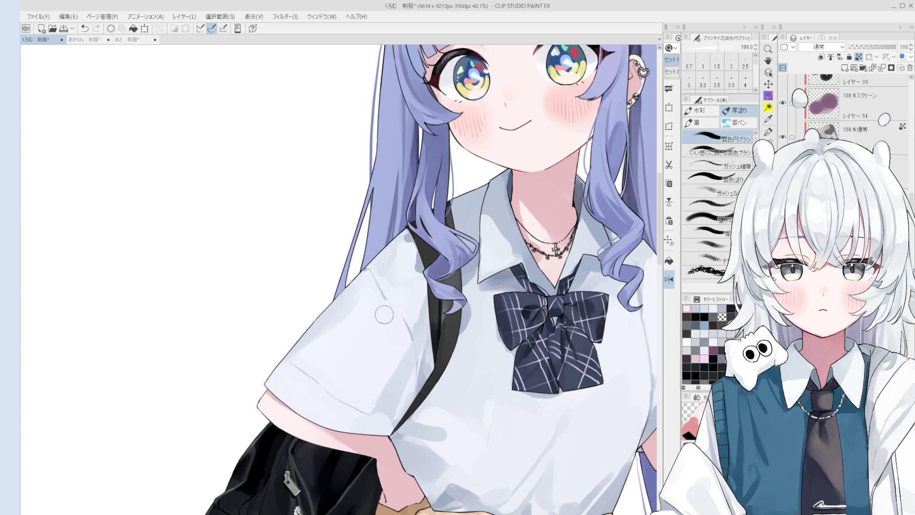
# Sample sleeve and shirt colours and paint a light stroke on the sleeve.
pyautogui.click(383, 315)
pyautogui.press('[')
pyautogui.press('[')
pyautogui.press('[')
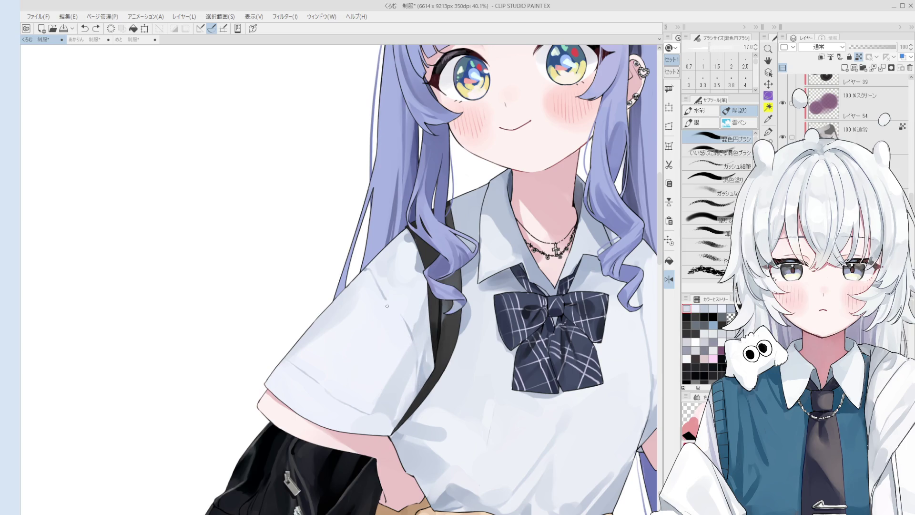
pyautogui.press('[')
pyautogui.scroll(-2, 389, 307)
pyautogui.press(']')
pyautogui.press(']')
pyautogui.press(']')
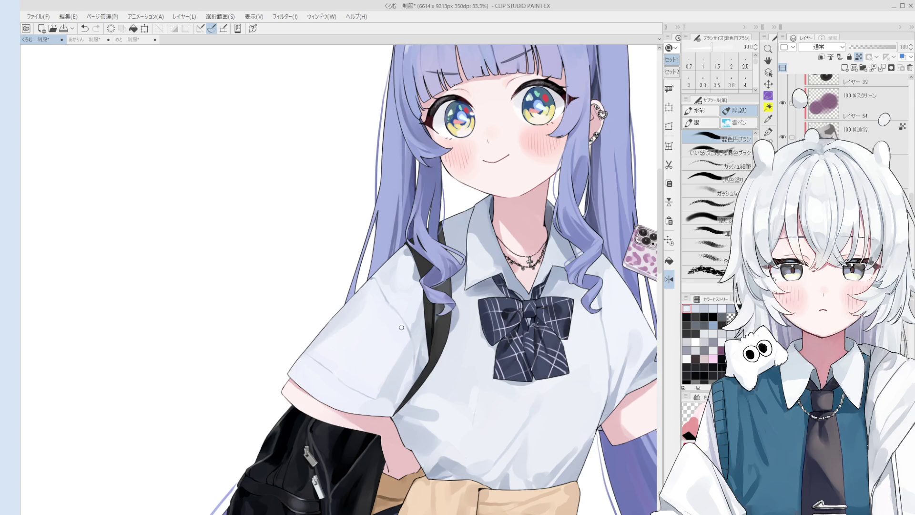
pyautogui.scroll(-1, 403, 328)
pyautogui.press(']')
pyautogui.press(']')
pyautogui.press(']')
pyautogui.keyDown('alt'); pyautogui.click(398, 281); pyautogui.keyUp('alt')
pyautogui.press(']')
pyautogui.press(']')
pyautogui.press(']')
pyautogui.keyDown('alt'); pyautogui.click(388, 347); pyautogui.keyUp('alt')
pyautogui.scroll(-1, 386, 355)
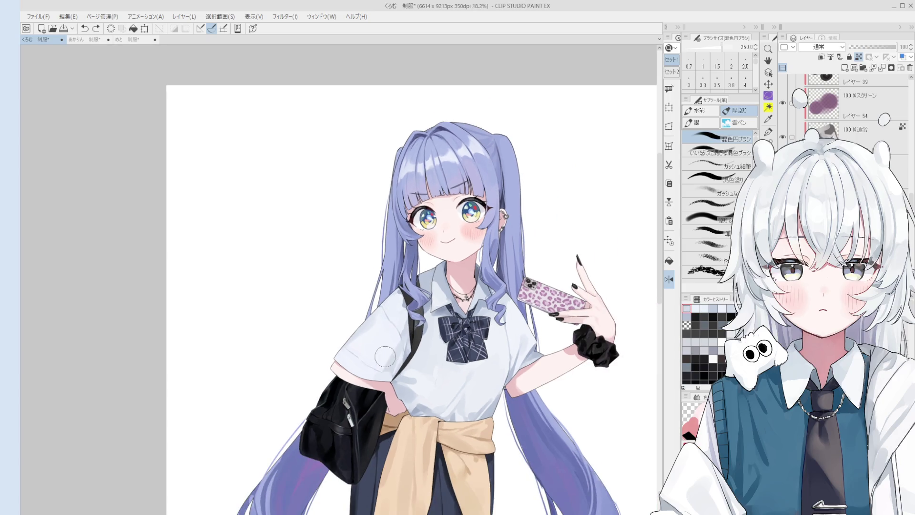
pyautogui.press(']')
pyautogui.press(']')
pyautogui.click(381, 348)
pyautogui.press(']')
# Try a small light-blue stroke on the sleeve, undo it and flip the view back.
pyautogui.keyDown('alt'); pyautogui.click(373, 335); pyautogui.keyUp('alt')
pyautogui.press(']')
pyautogui.press('[')
pyautogui.press('[')
pyautogui.press('[')
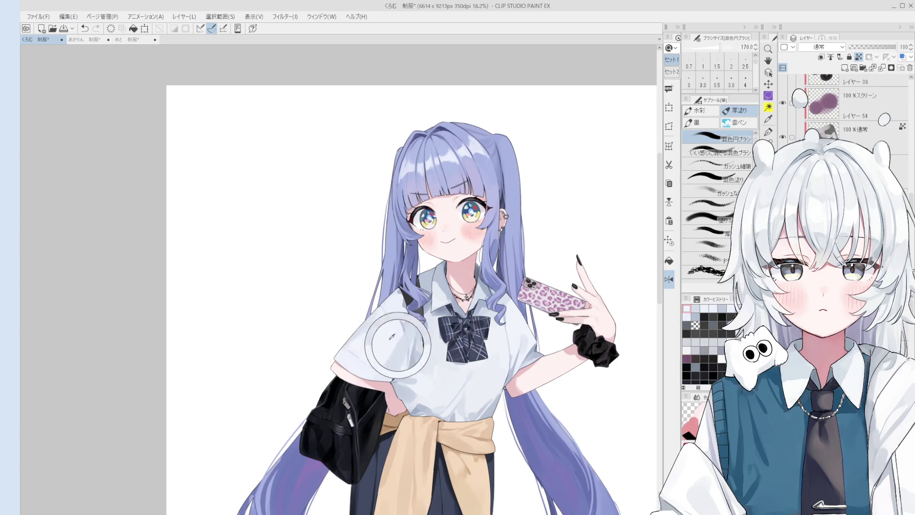
pyautogui.press('[')
pyautogui.press('[')
pyautogui.press('[')
pyautogui.scroll(3, 403, 315)
pyautogui.press('[')
pyautogui.press('[')
pyautogui.keyDown('alt'); pyautogui.click(405, 311); pyautogui.keyUp('alt')
pyautogui.press('[')
pyautogui.press('[')
pyautogui.press('[')
pyautogui.moveTo(403, 317)
pyautogui.mouseDown()
pyautogui.moveTo(416, 342)
pyautogui.moveTo(406, 353)
pyautogui.mouseUp()
pyautogui.hotkey('ctrl', 'z')
pyautogui.press('h')
pyautogui.scroll(-2, 417, 334)
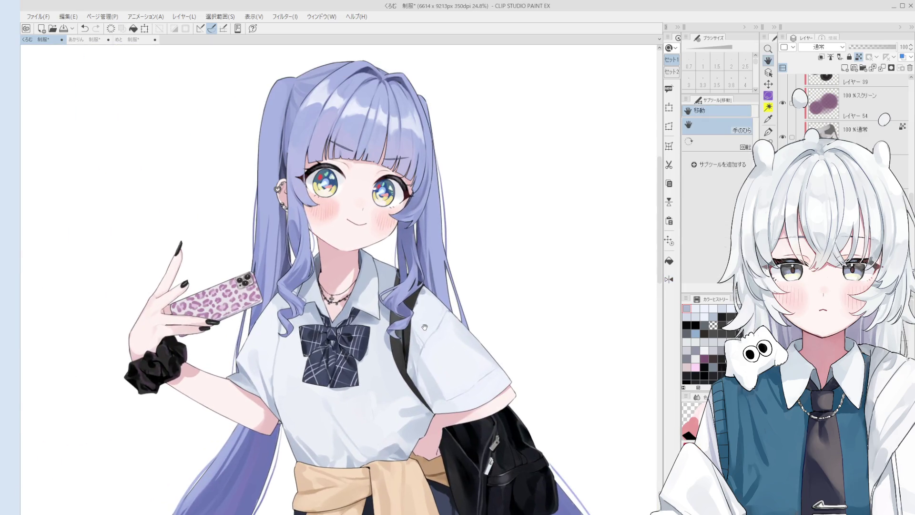
pyautogui.press('b')
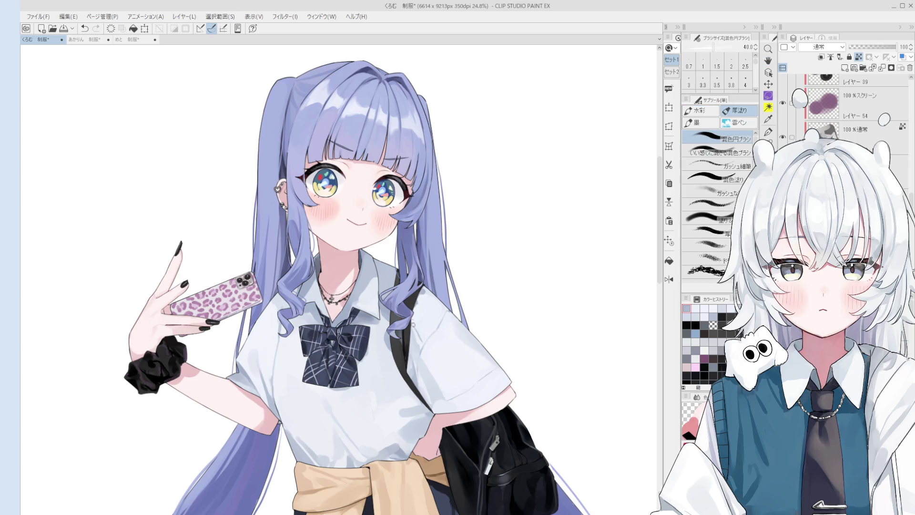
pyautogui.keyDown('alt'); pyautogui.click(418, 329); pyautogui.keyUp('alt')
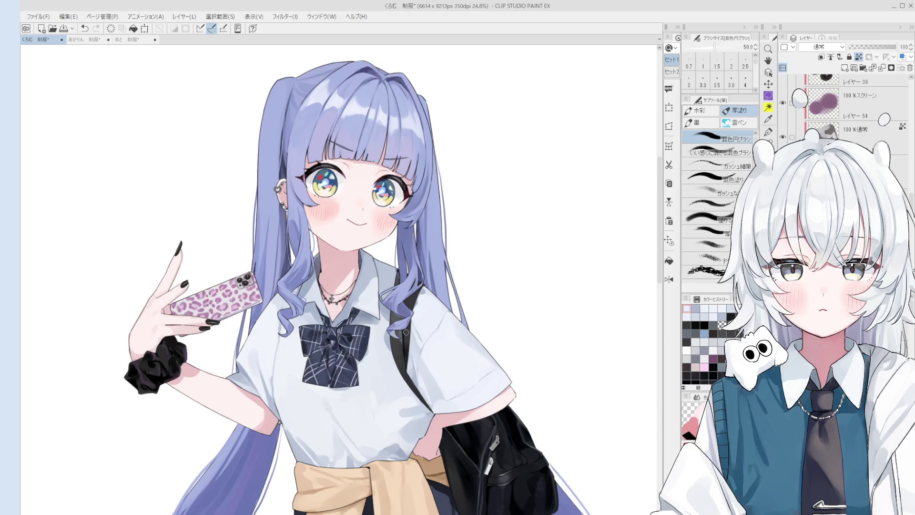
pyautogui.press('o')
pyautogui.scroll(4, 420, 327)
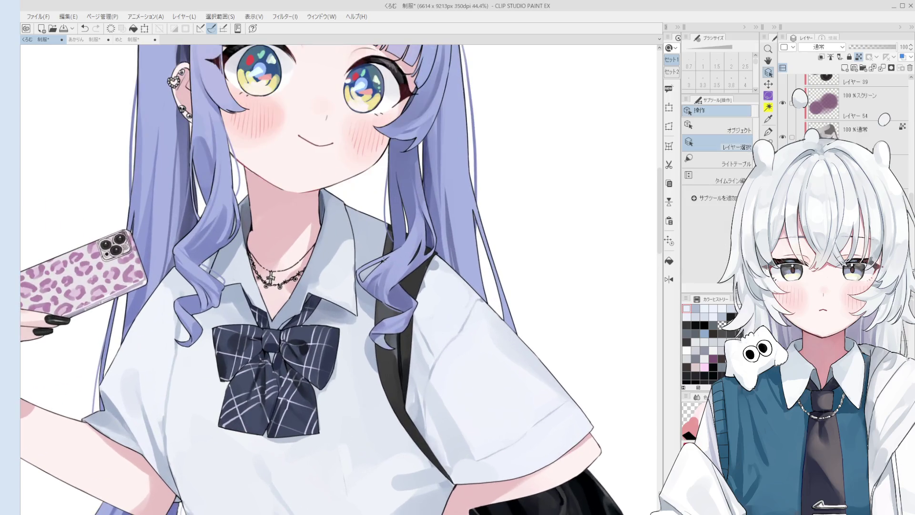
# Sample bluish-grey from the shirt, size the brush and save the illustration.
pyautogui.press('b')
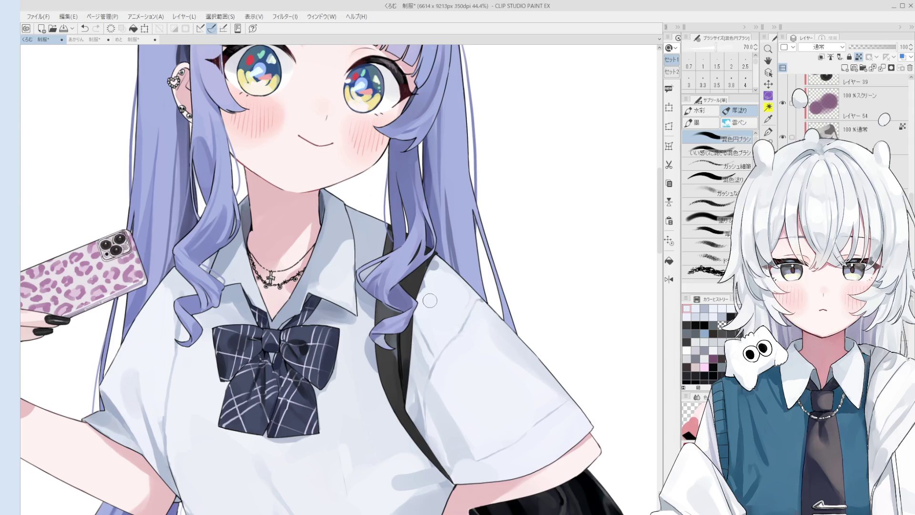
pyautogui.keyDown('alt'); pyautogui.click(422, 292); pyautogui.keyUp('alt')
pyautogui.press('[')
pyautogui.press('[')
pyautogui.press('[')
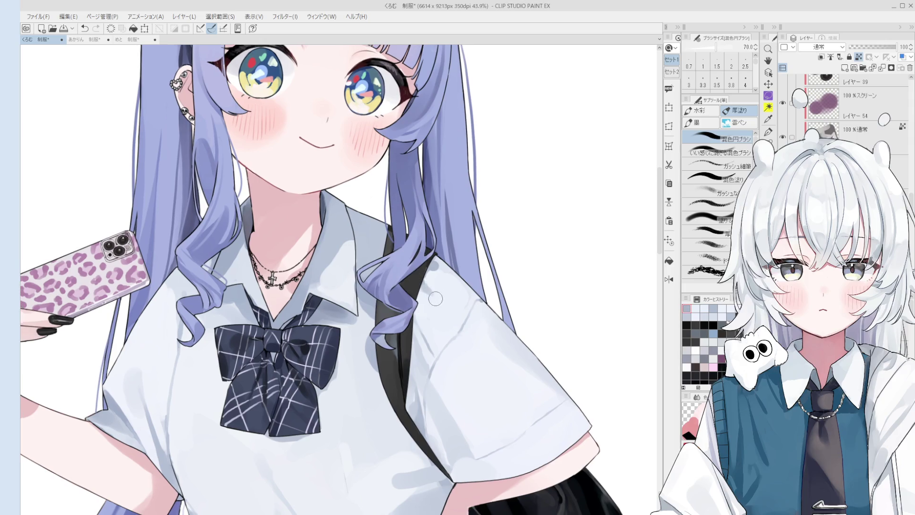
pyautogui.scroll(-2, 429, 267)
pyautogui.press(']')
pyautogui.press(']')
pyautogui.press(']')
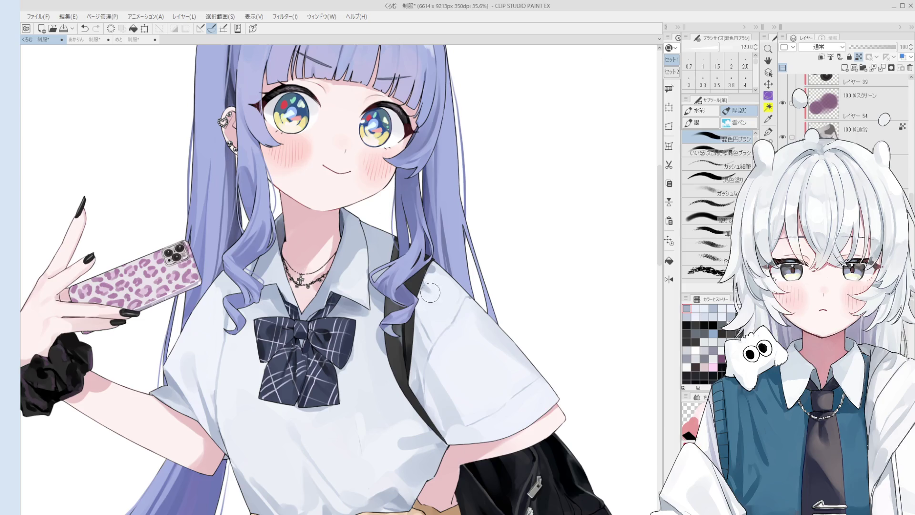
pyautogui.scroll(-2, 449, 305)
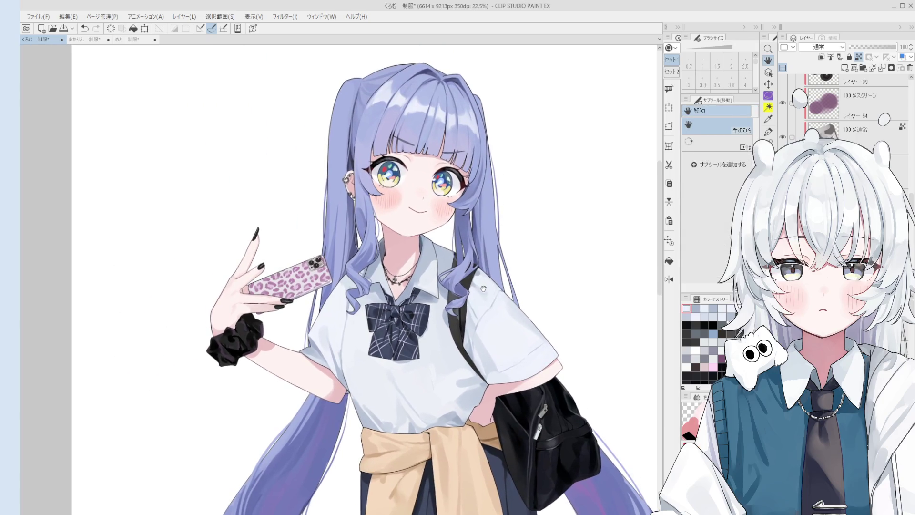
pyautogui.keyDown('alt'); pyautogui.click(480, 275); pyautogui.keyUp('alt')
pyautogui.press(']')
pyautogui.press(']')
pyautogui.press(']')
pyautogui.press('[')
pyautogui.press('[')
pyautogui.press('[')
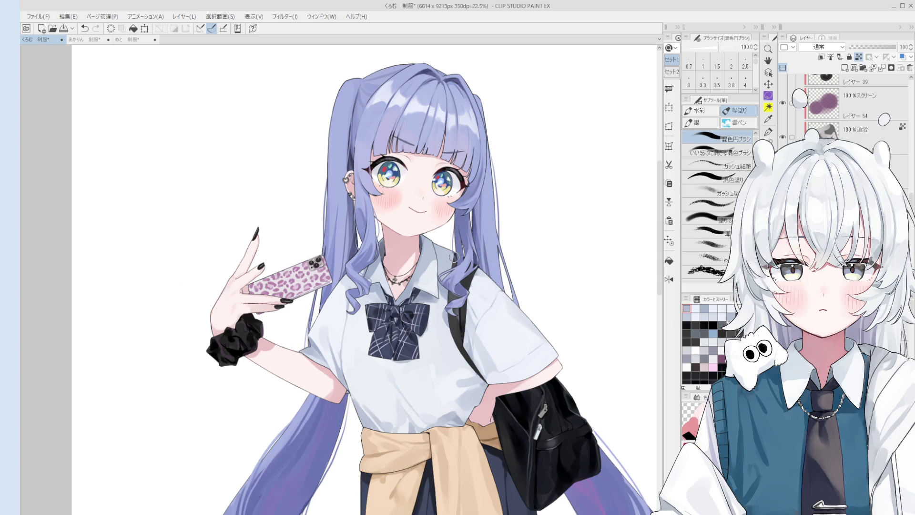
pyautogui.press('[')
pyautogui.press('[')
pyautogui.press('[')
pyautogui.hotkey('ctrl', 's')
# Dab blue-grey shading onto the shirt beside the strap.
pyautogui.click(456, 256)
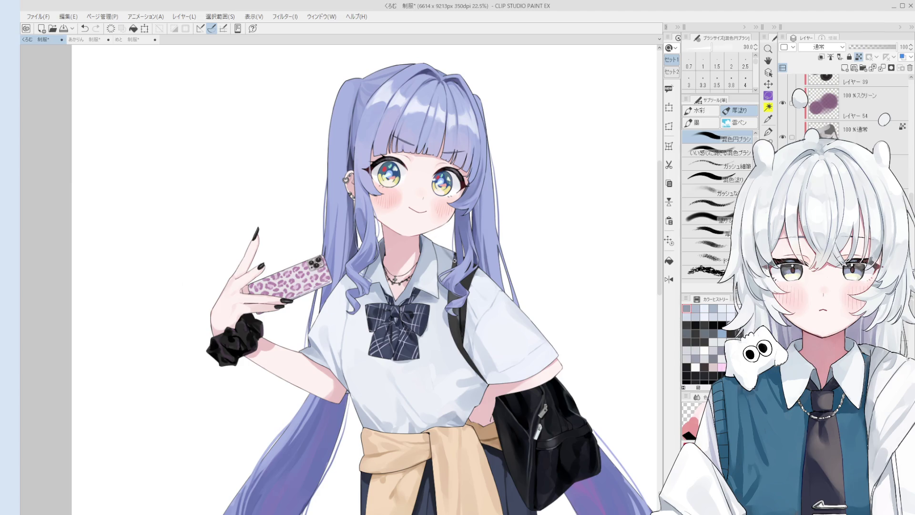
pyautogui.keyDown('alt'); pyautogui.click(455, 256); pyautogui.keyUp('alt')
pyautogui.press('[')
pyautogui.press('[')
pyautogui.press('[')
pyautogui.click(451, 253)
pyautogui.press(']')
pyautogui.press(']')
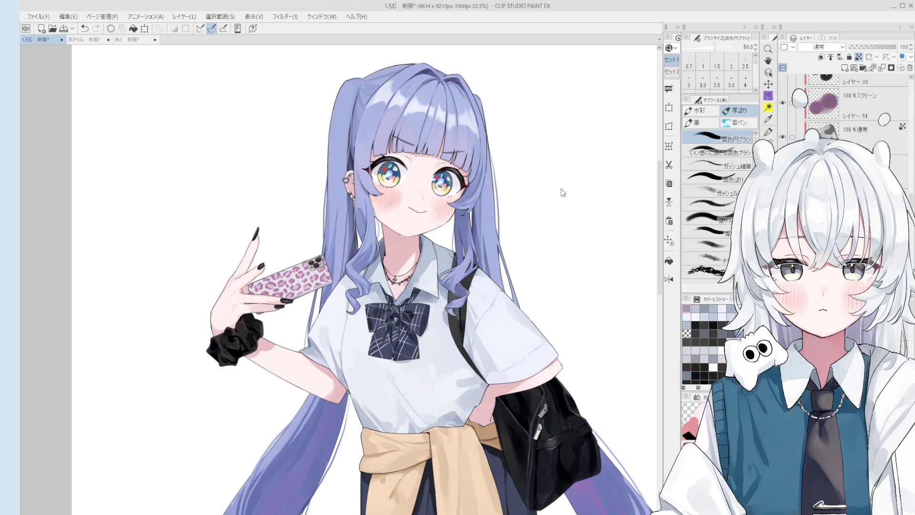
# Select the clicked artwork's layer and sample a colour from the neck area.
pyautogui.press('o')
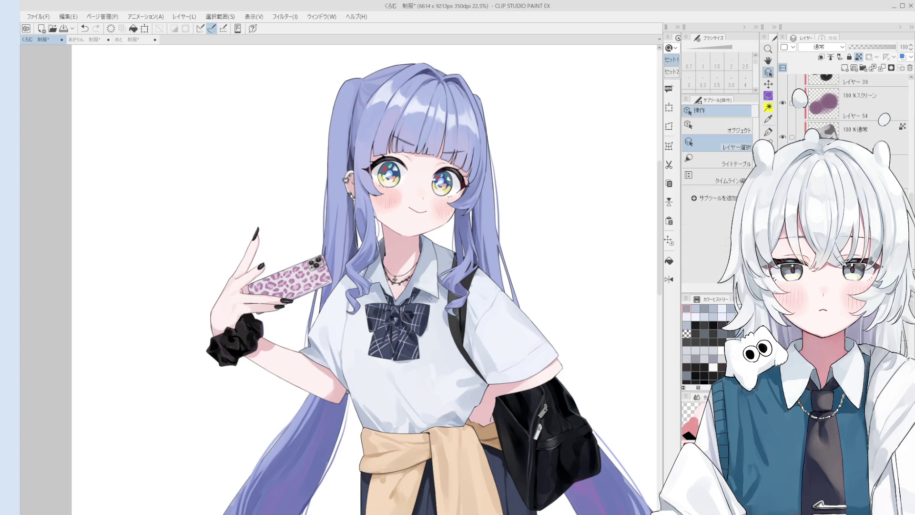
pyautogui.scroll(3, 429, 299)
pyautogui.click(461, 256)
pyautogui.scroll(1, 469, 299)
pyautogui.moveTo(468, 299); pyautogui.dragTo(449, 265)
pyautogui.keyDown('alt'); pyautogui.click(448, 265); pyautogui.keyUp('alt')
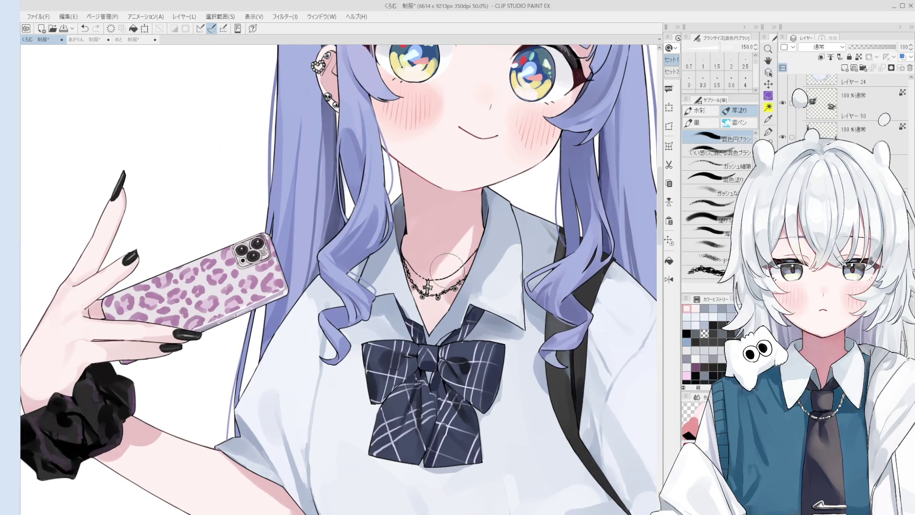
pyautogui.scroll(-2, 449, 265)
pyautogui.moveTo(446, 268); pyautogui.dragTo(441, 272)
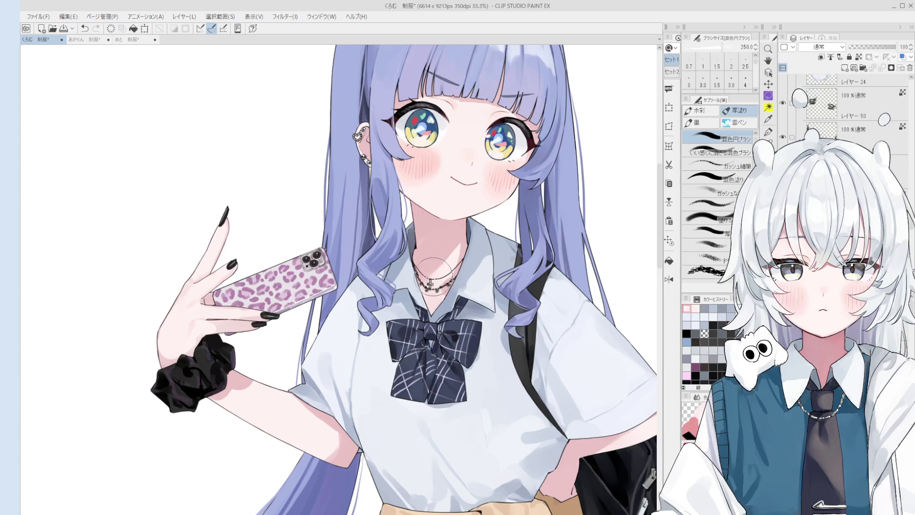
pyautogui.scroll(-3, 435, 268)
pyautogui.scroll(-1, 432, 268)
# Resample a tone near the neck and adjust the colour-mixing brush size.
pyautogui.press('o')
pyautogui.scroll(3, 431, 268)
pyautogui.press('b')
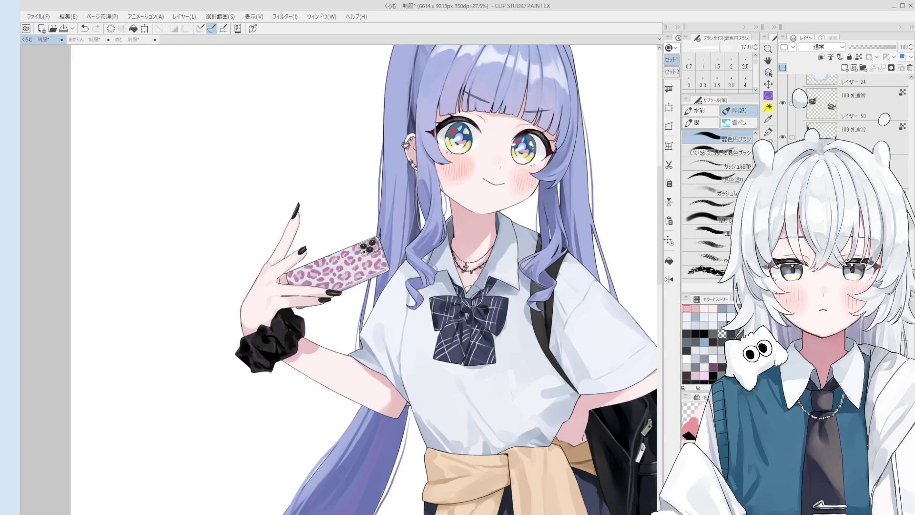
pyautogui.scroll(-1, 470, 297)
pyautogui.scroll(3, 470, 291)
pyautogui.press('[')
pyautogui.press('[')
pyautogui.press('[')
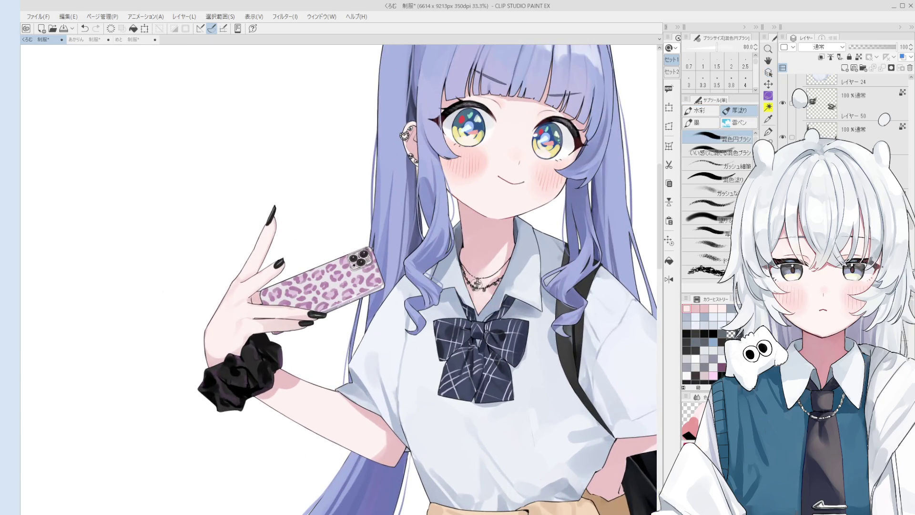
pyautogui.press(']')
pyautogui.press(']')
pyautogui.press(']')
pyautogui.click(474, 258)
pyautogui.scroll(-2, 483, 331)
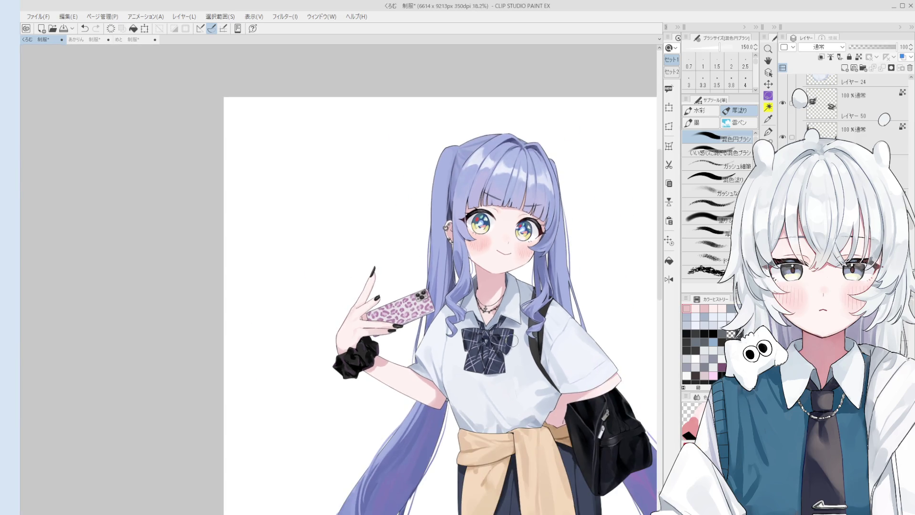
pyautogui.press('o')
pyautogui.scroll(3, 441, 256)
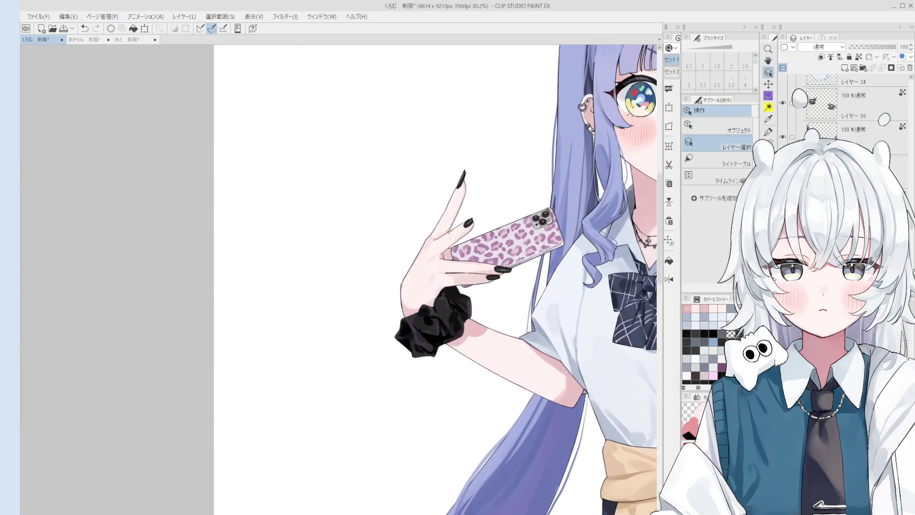
pyautogui.press('b')
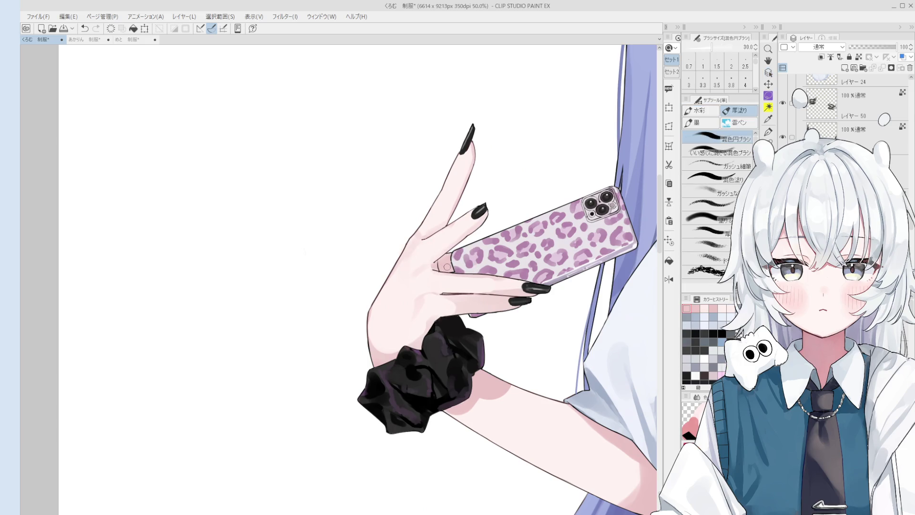
# Pan and tilt the view down to the figure's legs and socks.
pyautogui.press('h')
pyautogui.scroll(-3, 306, 251)
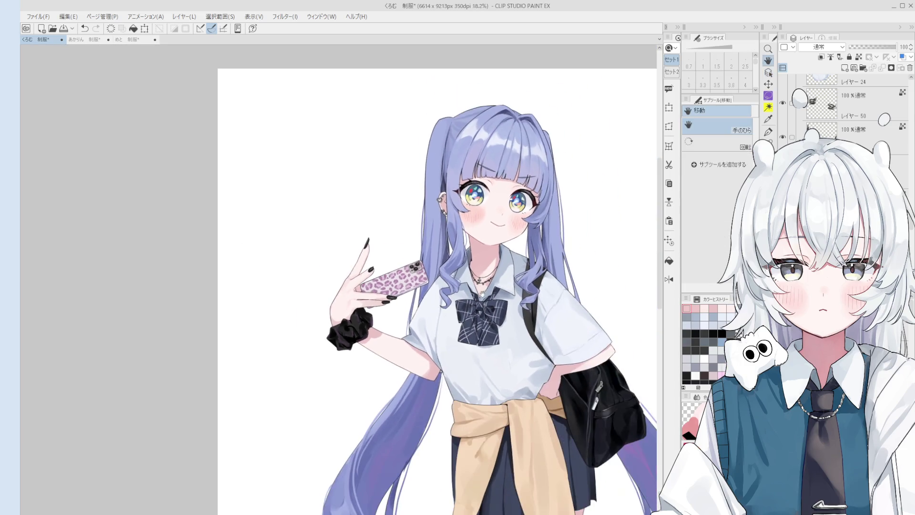
pyautogui.press('o')
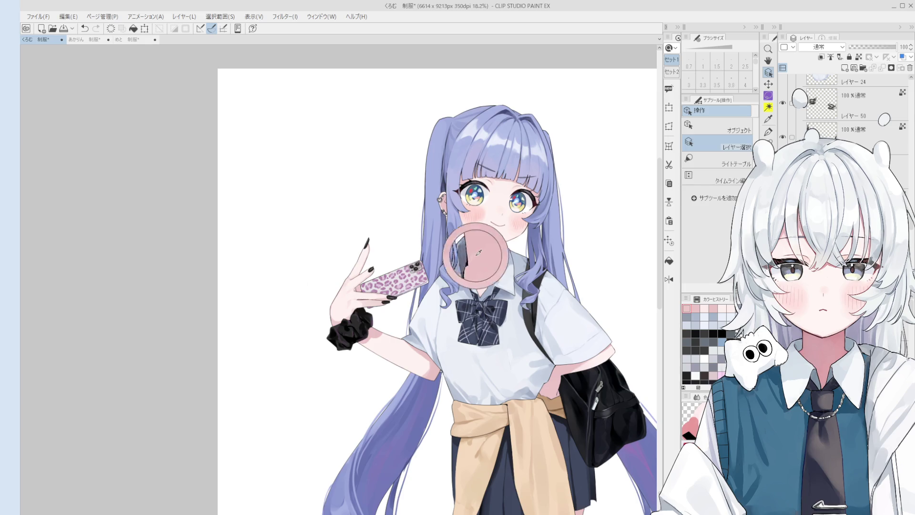
pyautogui.scroll(2, 489, 261)
pyautogui.press('b')
pyautogui.scroll(2, 475, 200)
pyautogui.scroll(1, 472, 205)
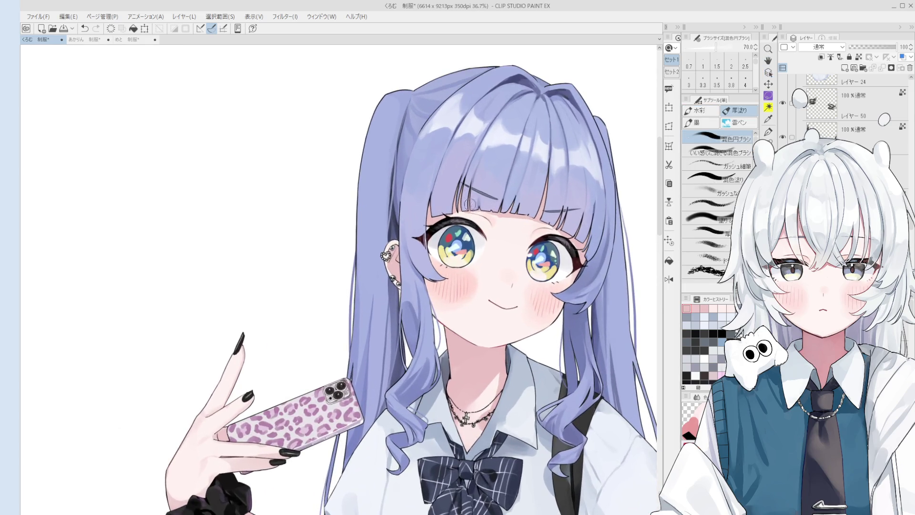
pyautogui.scroll(-2, 458, 209)
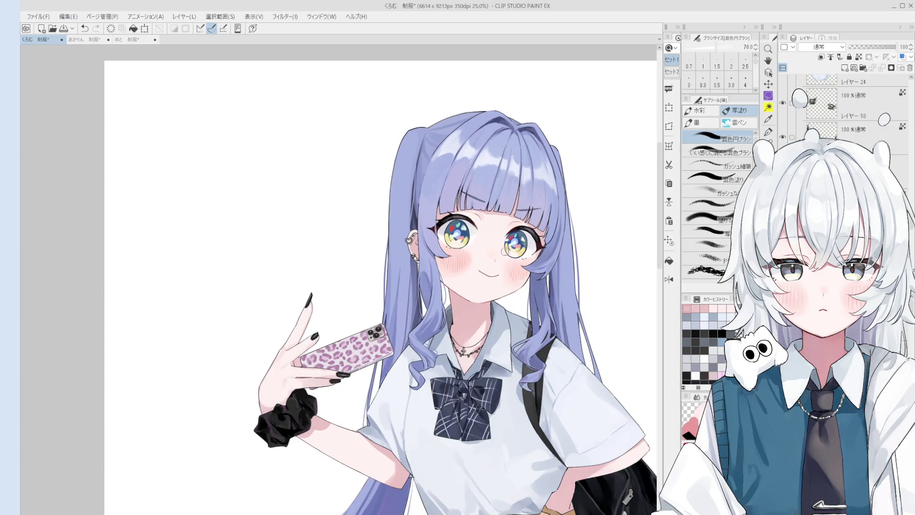
pyautogui.press('h')
pyautogui.scroll(-3, 501, 250)
pyautogui.moveTo(500, 250); pyautogui.dragTo(475, 186)
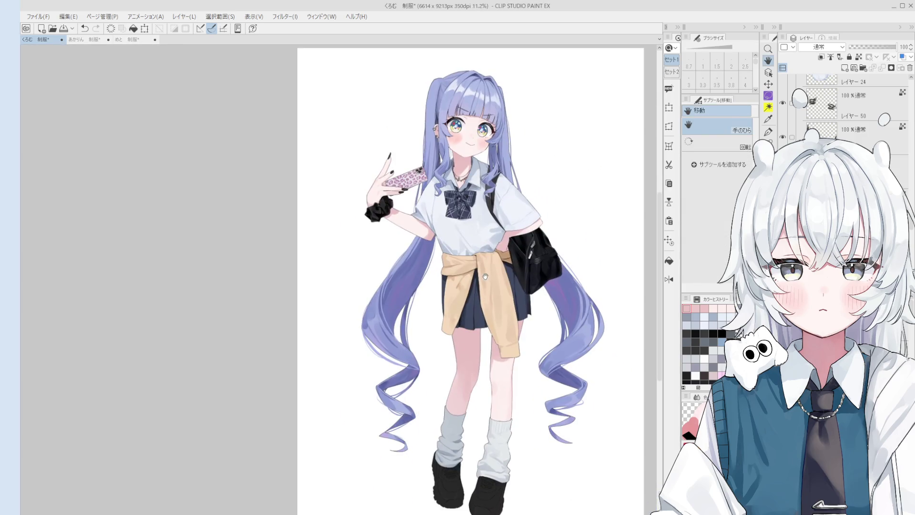
pyautogui.press('b')
pyautogui.scroll(1, 499, 300)
pyautogui.moveTo(503, 397); pyautogui.dragTo(520, 407)
pyautogui.scroll(2, 520, 408)
# Select the sock layer and eyedrop the sock's greys with a smaller brush.
pyautogui.press('o')
pyautogui.keyDown('alt'); pyautogui.click(582, 414); pyautogui.keyUp('alt')
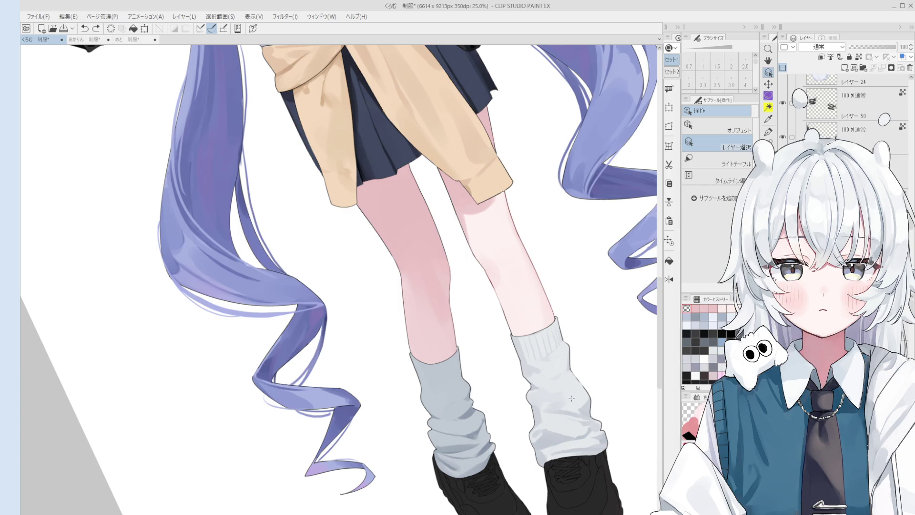
pyautogui.keyDown('alt'); pyautogui.click(567, 411); pyautogui.keyUp('alt')
pyautogui.press('b')
pyautogui.scroll(1, 546, 381)
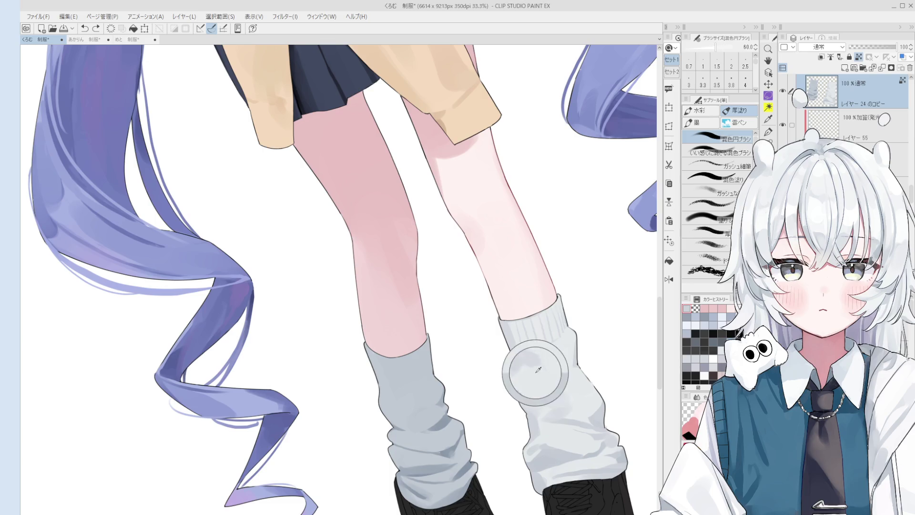
pyautogui.press(']')
pyautogui.press(']')
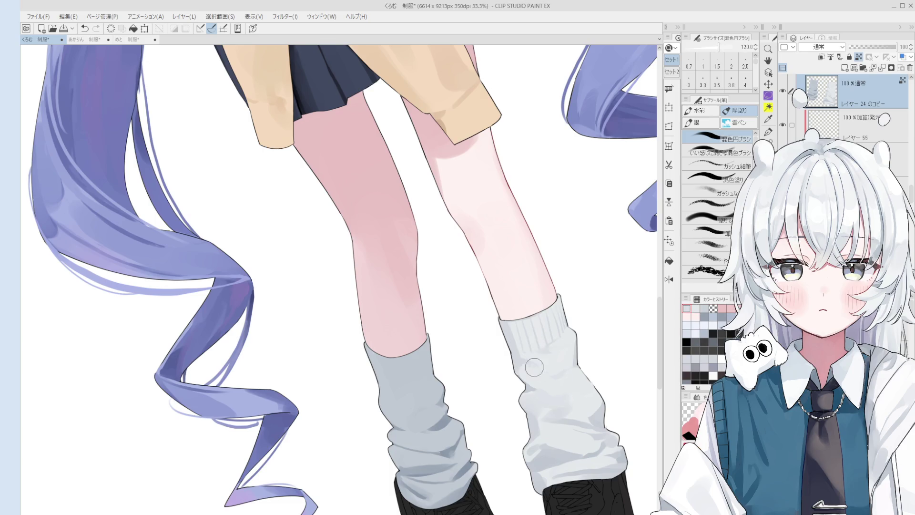
pyautogui.scroll(-2, 534, 368)
pyautogui.keyDown('alt'); pyautogui.click(548, 379); pyautogui.keyUp('alt')
pyautogui.press('[')
pyautogui.press('[')
pyautogui.press('[')
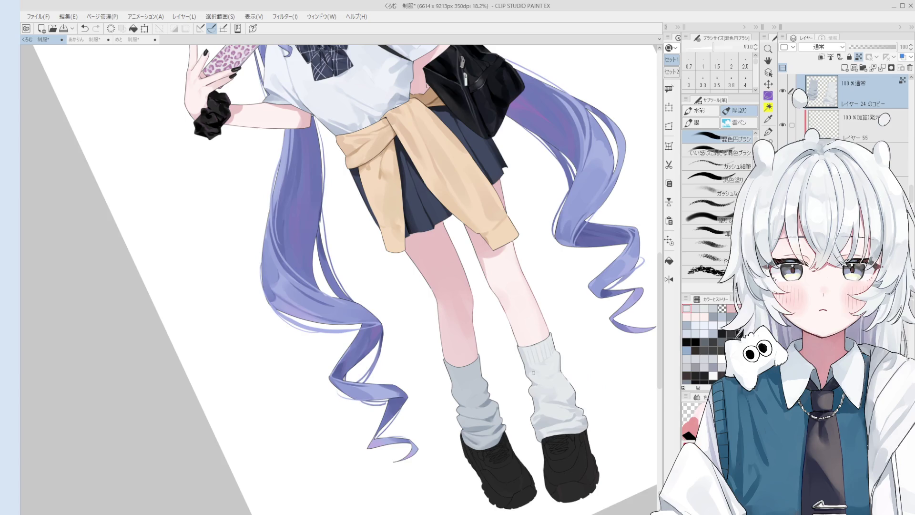
pyautogui.scroll(2, 536, 378)
pyautogui.keyDown('alt'); pyautogui.click(531, 369); pyautogui.keyUp('alt')
pyautogui.press('[')
pyautogui.press('[')
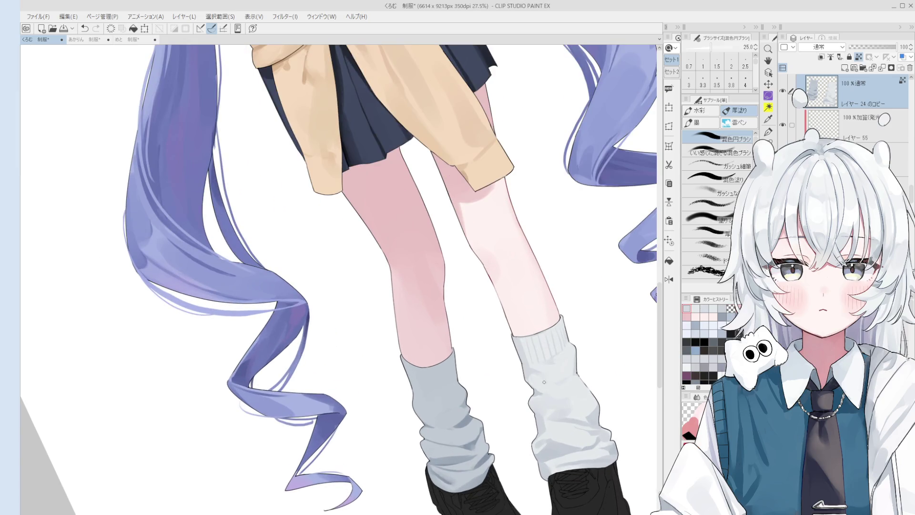
# Paint vertical rib lines on the right sock, retrying strokes with undo and redo.
pyautogui.hotkey('ctrl', 'z')
pyautogui.hotkey('ctrl', 'y')
pyautogui.press(']')
pyautogui.press(']')
pyautogui.press(']')
pyautogui.hotkey('ctrl', 'z')
pyautogui.hotkey('ctrl', 'y')
pyautogui.hotkey('ctrl', 'z')
pyautogui.hotkey('ctrl', 'y')
pyautogui.press(']')
# Continue refining the sock ribbing with the colour-mixing brush.
pyautogui.scroll(-1, 574, 353)
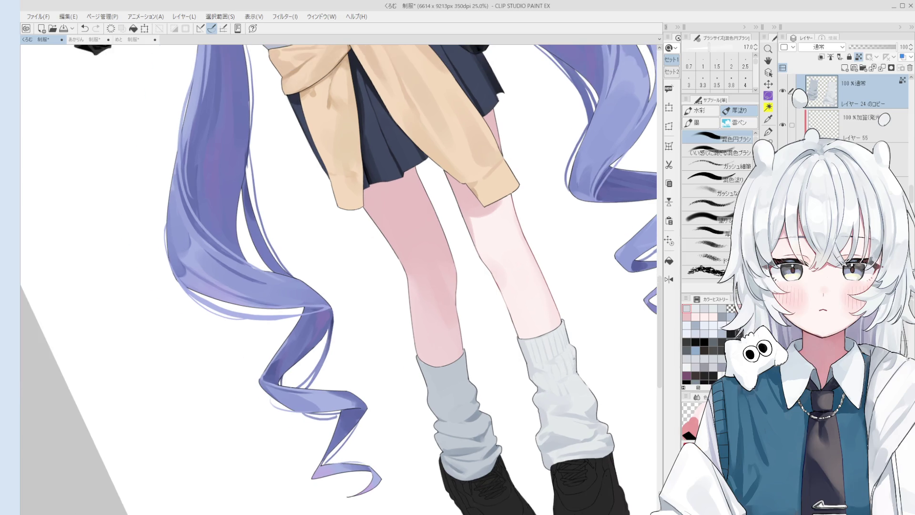
pyautogui.hotkey('ctrl', 'z')
pyautogui.hotkey('ctrl', 'y')
pyautogui.scroll(-1, 588, 402)
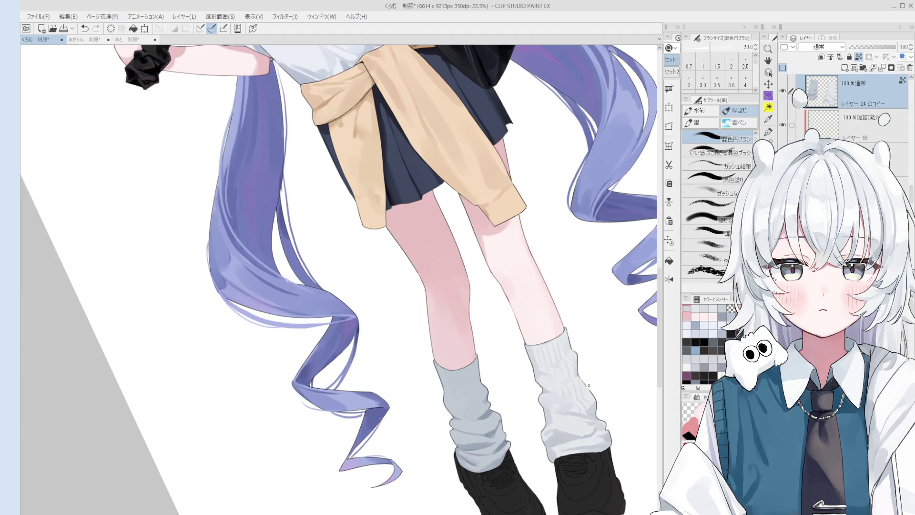
pyautogui.scroll(-3, 594, 403)
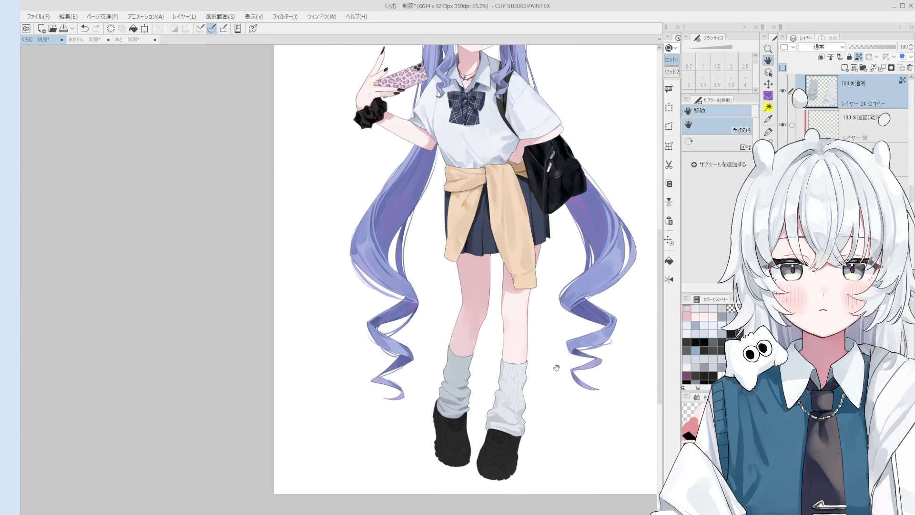
pyautogui.scroll(5, 539, 406)
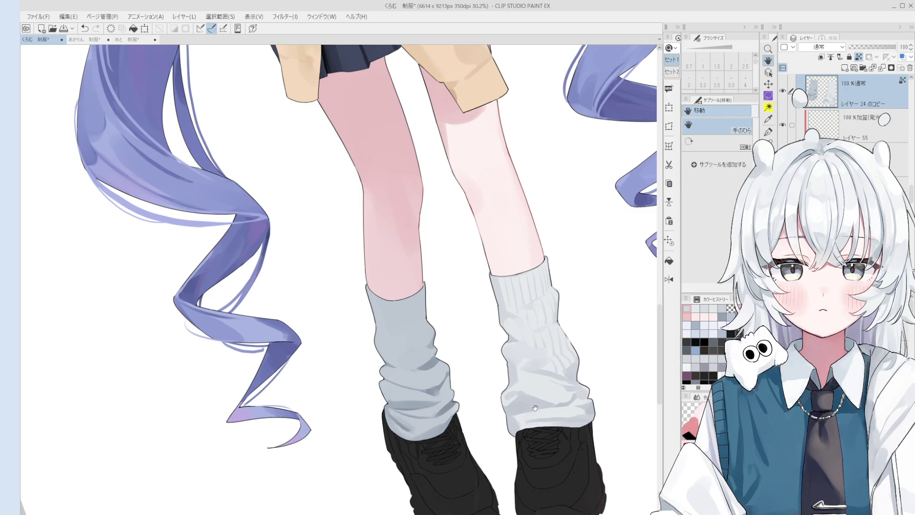
pyautogui.press('o')
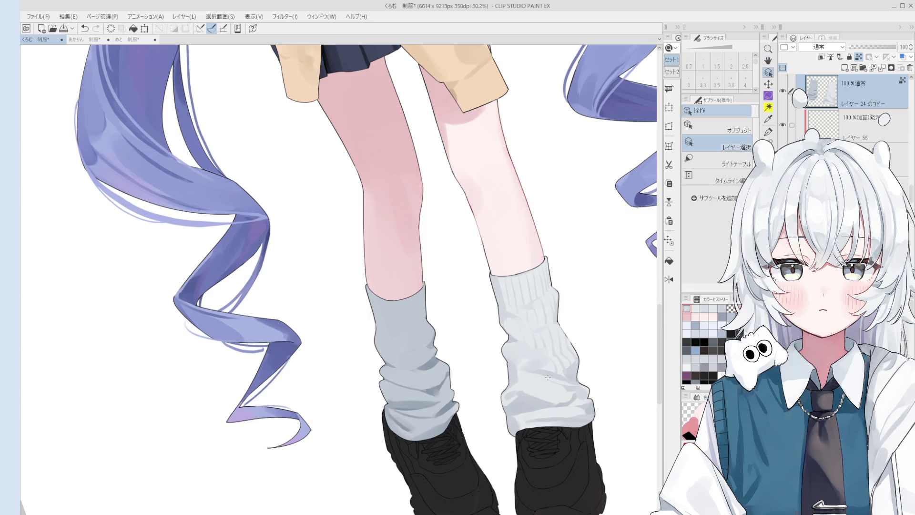
pyautogui.press('b')
pyautogui.scroll(2, 543, 361)
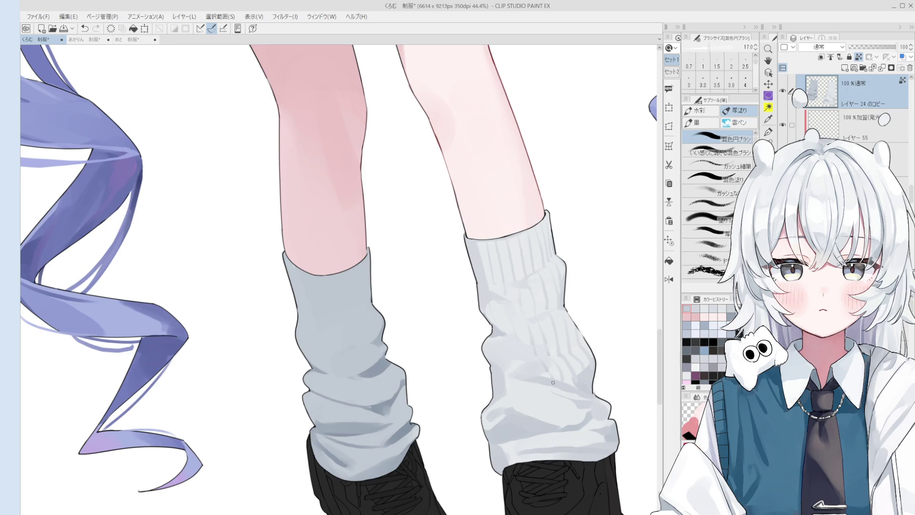
pyautogui.scroll(-1, 559, 385)
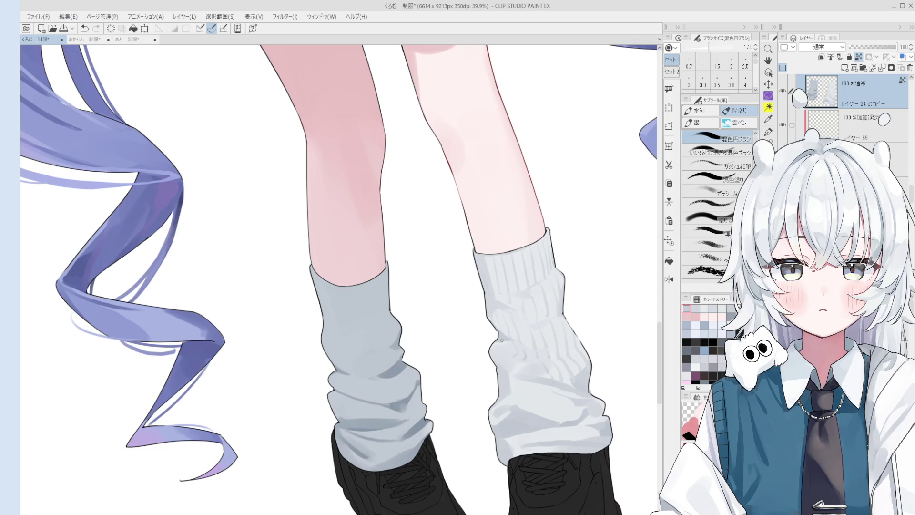
# Paint rib shading on the right sock, retrying strokes with undo and redo.
pyautogui.hotkey('ctrl', 'z')
pyautogui.hotkey('ctrl', 'y')
pyautogui.hotkey('ctrl', 'z')
pyautogui.hotkey('ctrl', 'y')
pyautogui.hotkey('ctrl', 'z')
pyautogui.hotkey('ctrl', 'y')
pyautogui.hotkey('ctrl', 'z')
pyautogui.scroll(1, 530, 353)
pyautogui.moveTo(508, 338)
pyautogui.mouseDown()
pyautogui.moveTo(514, 357)
pyautogui.moveTo(499, 365)
pyautogui.moveTo(487, 352)
pyautogui.mouseUp()
pyautogui.hotkey('ctrl', 'z')
# Fine-tune the brush size and save the illustration with Ctrl+S.
pyautogui.scroll(-1, 488, 352)
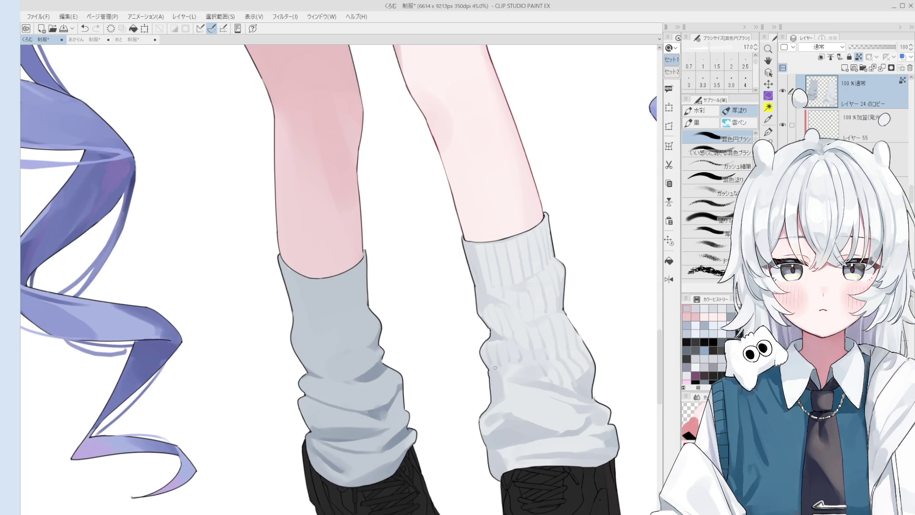
pyautogui.scroll(1, 506, 371)
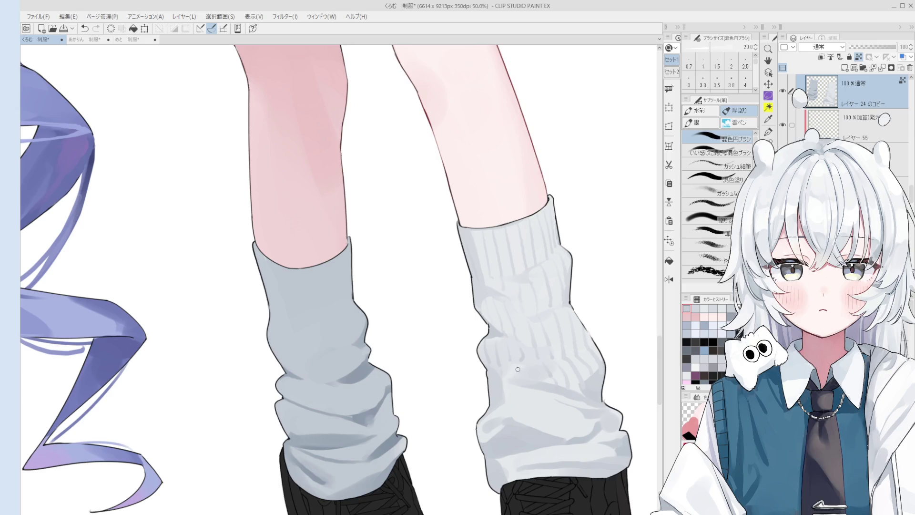
pyautogui.scroll(-3, 533, 370)
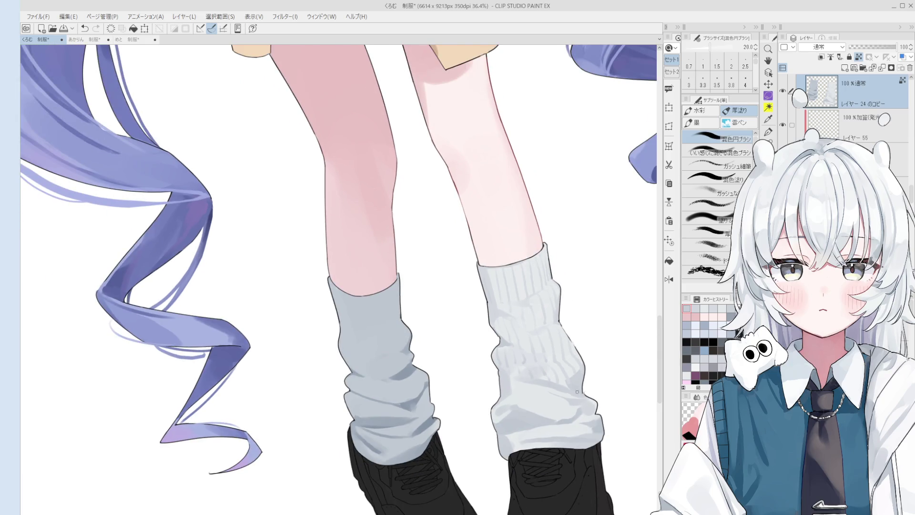
pyautogui.scroll(1, 569, 411)
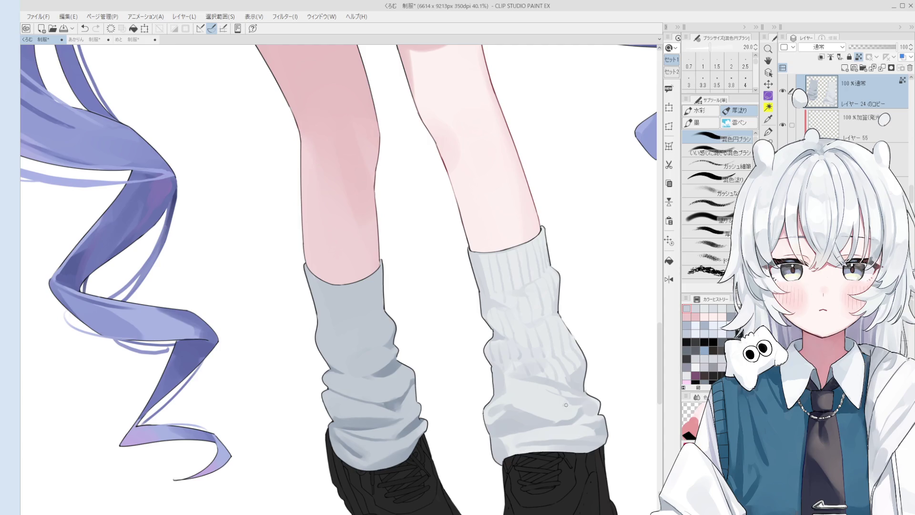
pyautogui.press(']')
pyautogui.press('[')
pyautogui.press('[')
pyautogui.press('[')
pyautogui.hotkey('ctrl', 's')
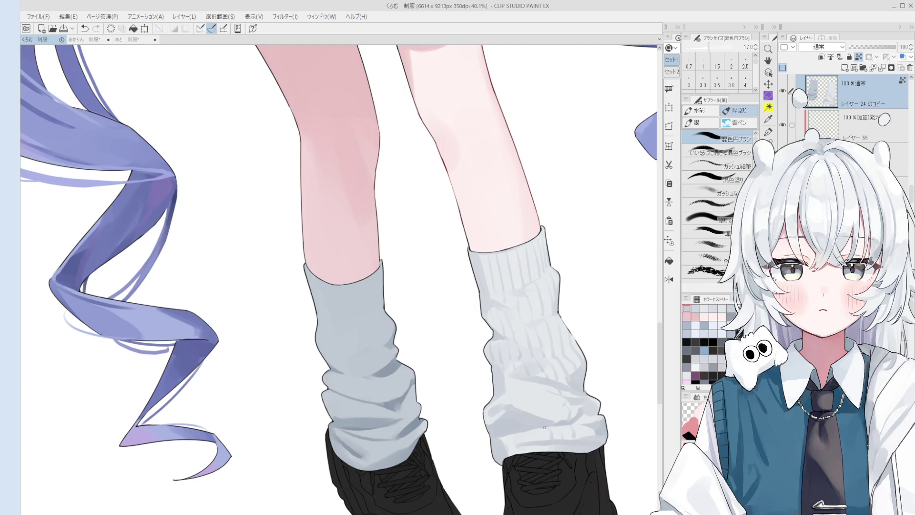
# Recheck the last sock stroke and zoom out to inspect the lower body.
pyautogui.scroll(1, 528, 434)
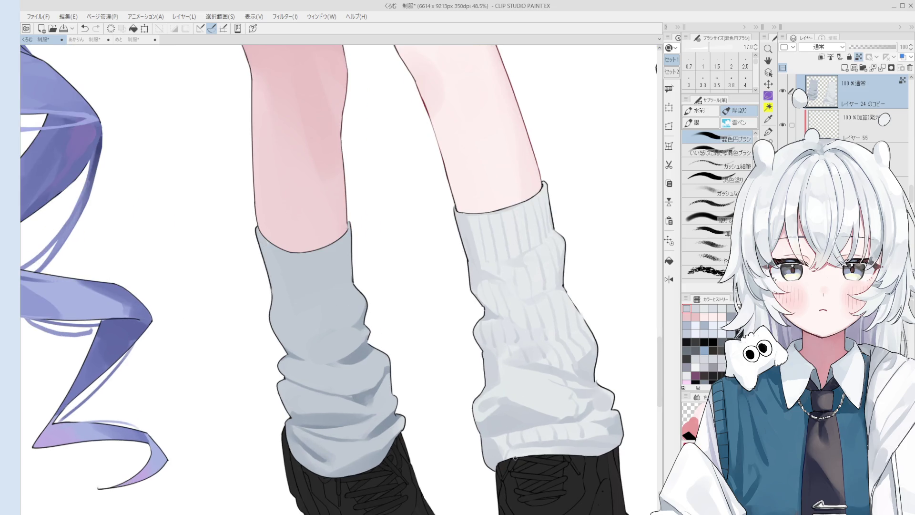
pyautogui.hotkey('ctrl', 'z')
pyautogui.hotkey('ctrl', 'y')
pyautogui.scroll(-2, 510, 394)
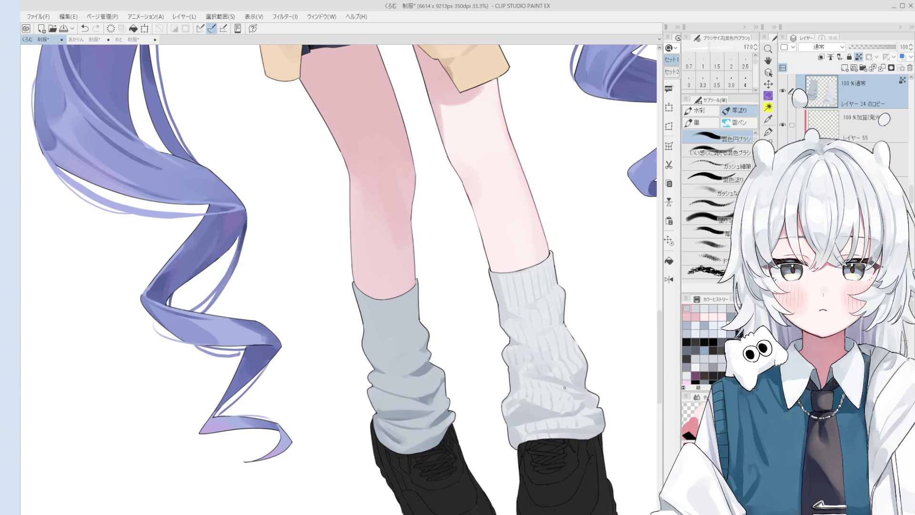
pyautogui.scroll(-3, 576, 391)
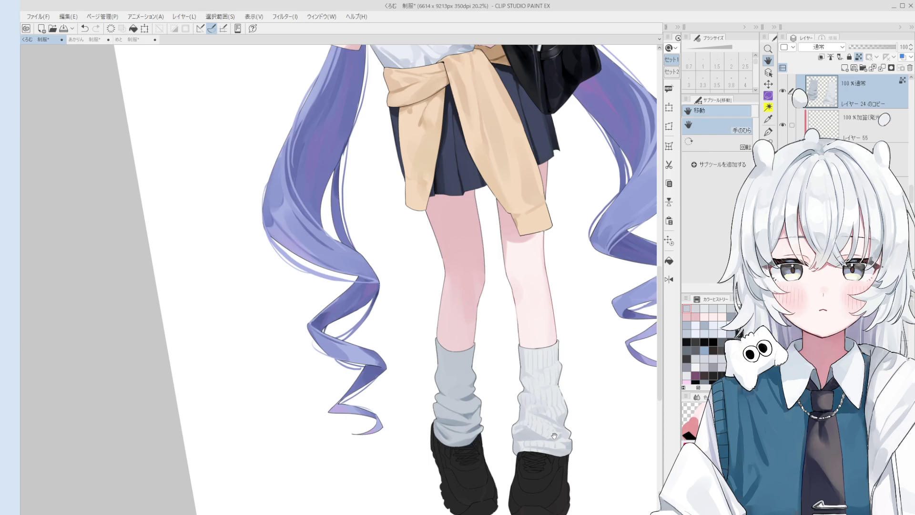
pyautogui.scroll(1, 554, 436)
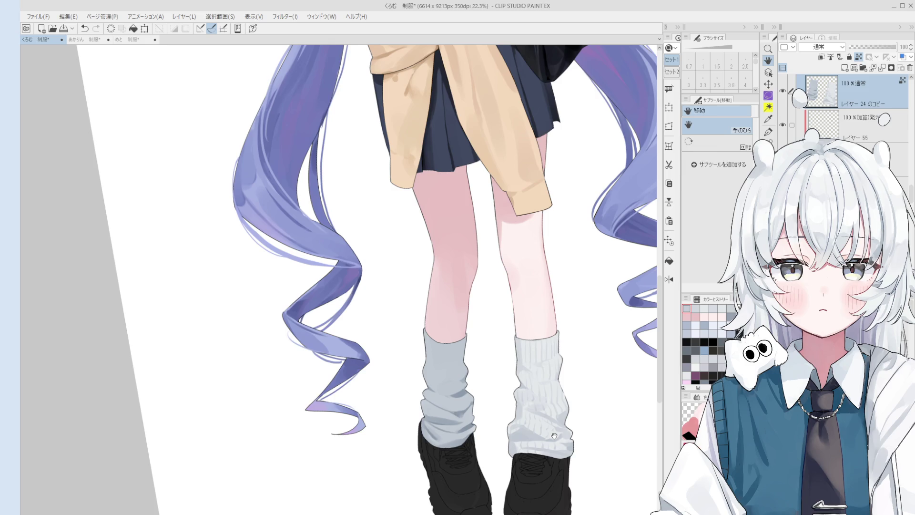
# Zoom out and pan to frame the whole figure, then save with Ctrl+S.
pyautogui.scroll(-3, 555, 435)
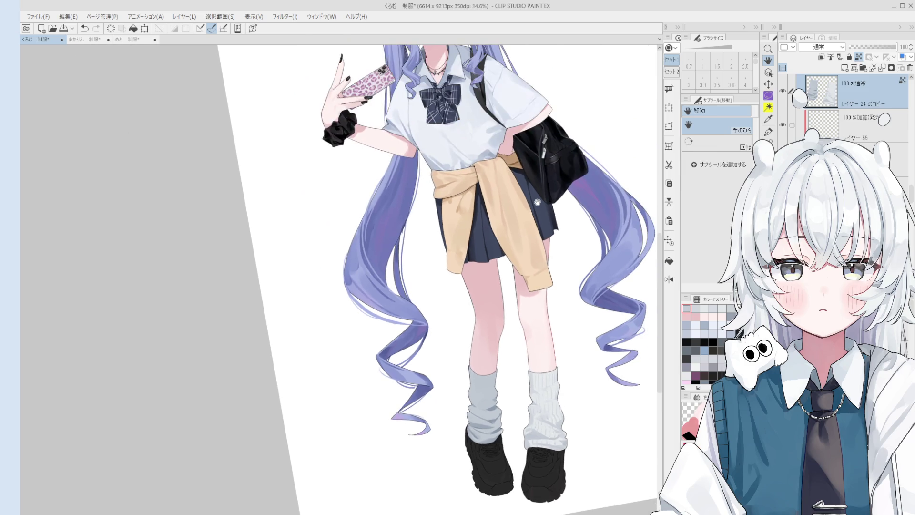
pyautogui.scroll(2, 506, 344)
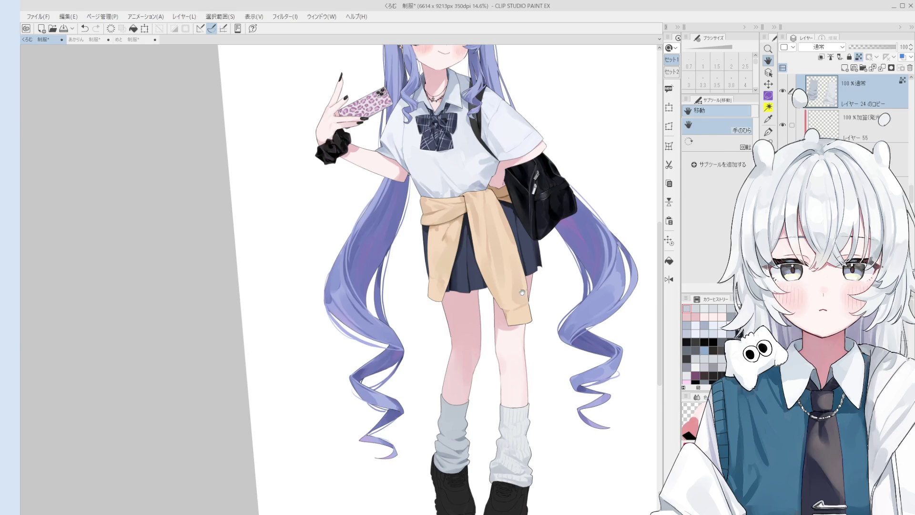
pyautogui.moveTo(499, 241); pyautogui.dragTo(525, 324)
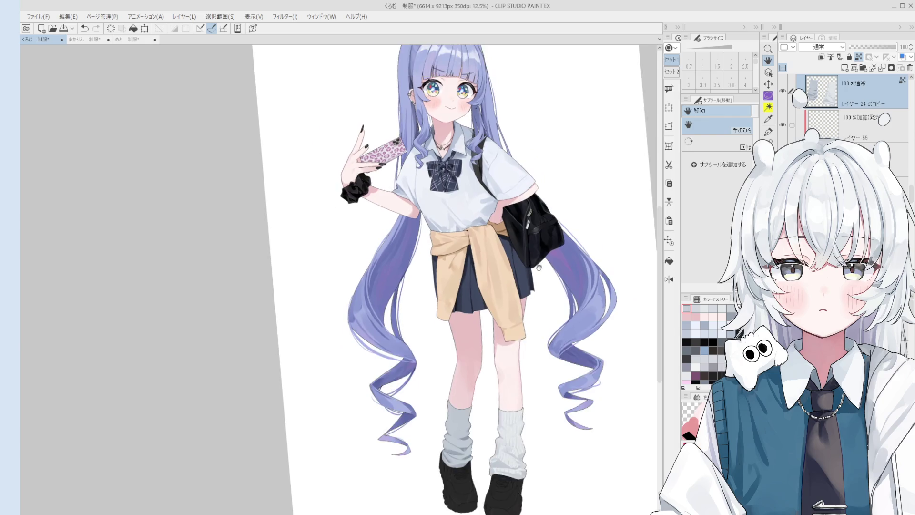
pyautogui.scroll(-1, 599, 259)
pyautogui.moveTo(599, 260); pyautogui.dragTo(581, 262)
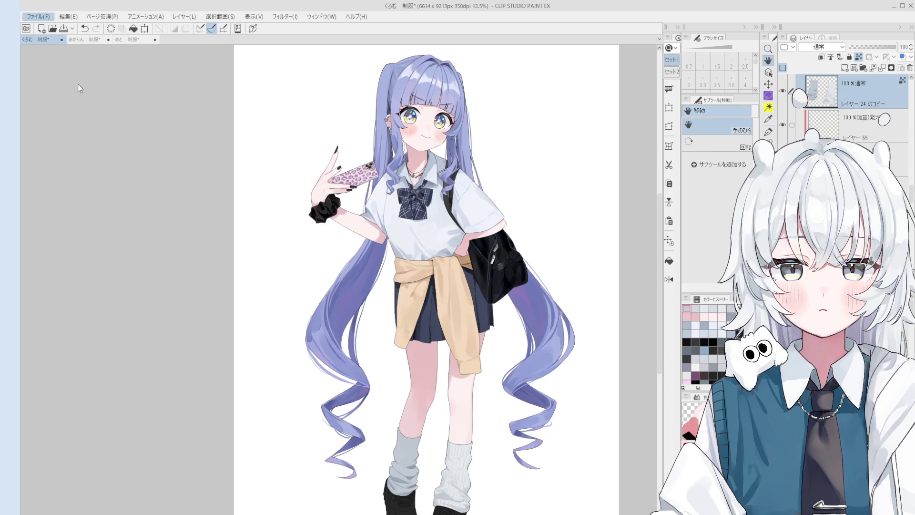
pyautogui.hotkey('ctrl', 's')
pyautogui.moveTo(574, 279); pyautogui.dragTo(586, 257)
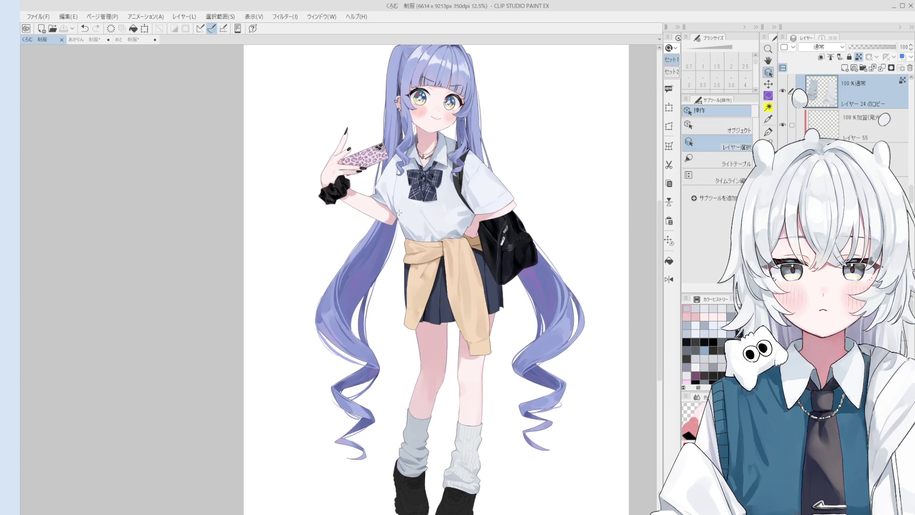
# Select the shirt layer, pick a fine detail brush, and erase a stray mark on the shirt.
pyautogui.keyDown('ctrl'); pyautogui.keyDown('shift'); pyautogui.click(381, 186); pyautogui.keyUp('shift'); pyautogui.keyUp('ctrl')
pyautogui.scroll(1, 380, 186)
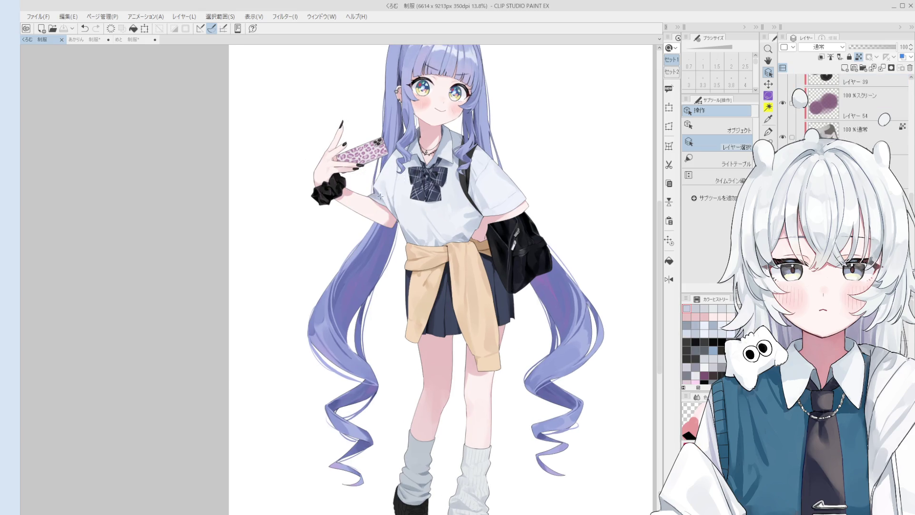
pyautogui.press('b')
pyautogui.scroll(2, 384, 195)
pyautogui.keyDown('alt'); pyautogui.click(384, 196); pyautogui.keyUp('alt')
pyautogui.press('.')
pyautogui.press('.')
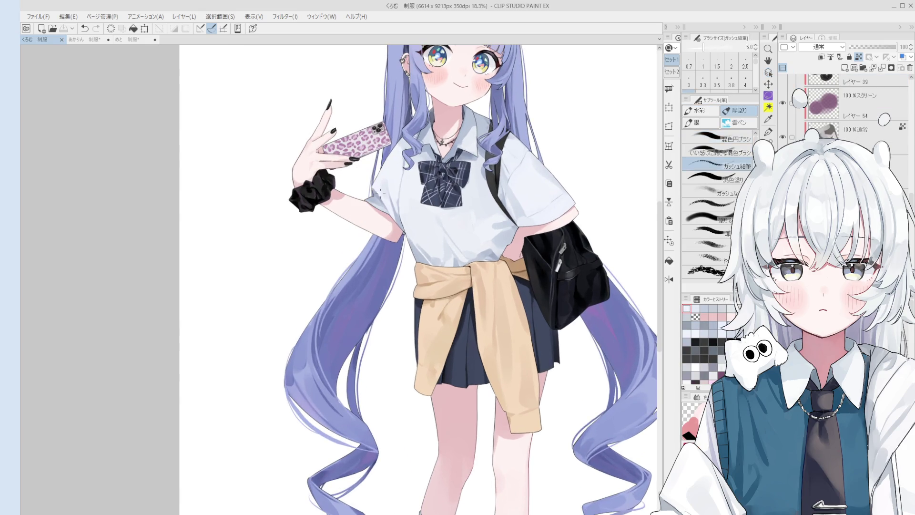
pyautogui.hotkey('ctrl', 'z')
pyautogui.press(',')
pyautogui.press(',')
pyautogui.hotkey('ctrl', 'y')
pyautogui.hotkey('ctrl', 'z')
pyautogui.scroll(3, 380, 196)
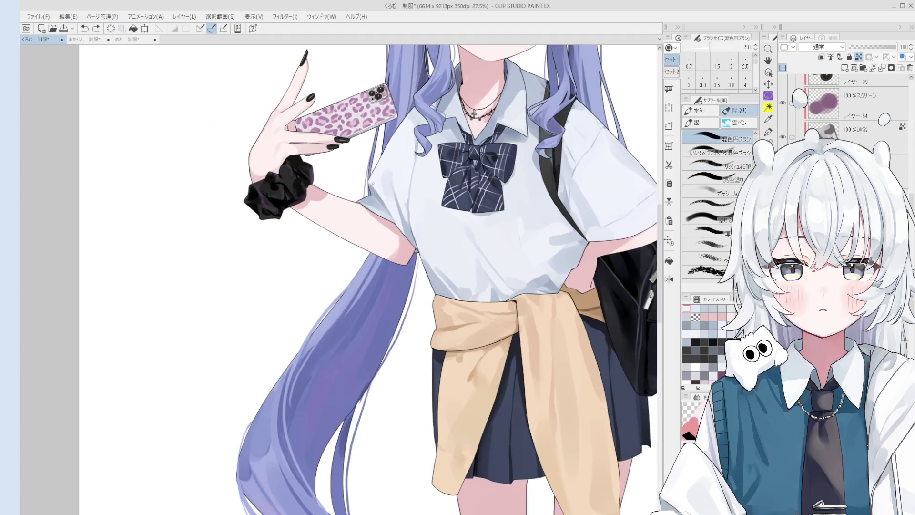
pyautogui.press(']')
pyautogui.press(']')
pyautogui.moveTo(396, 219)
pyautogui.mouseDown()
pyautogui.moveTo(384, 205)
pyautogui.moveTo(408, 237)
pyautogui.mouseUp()
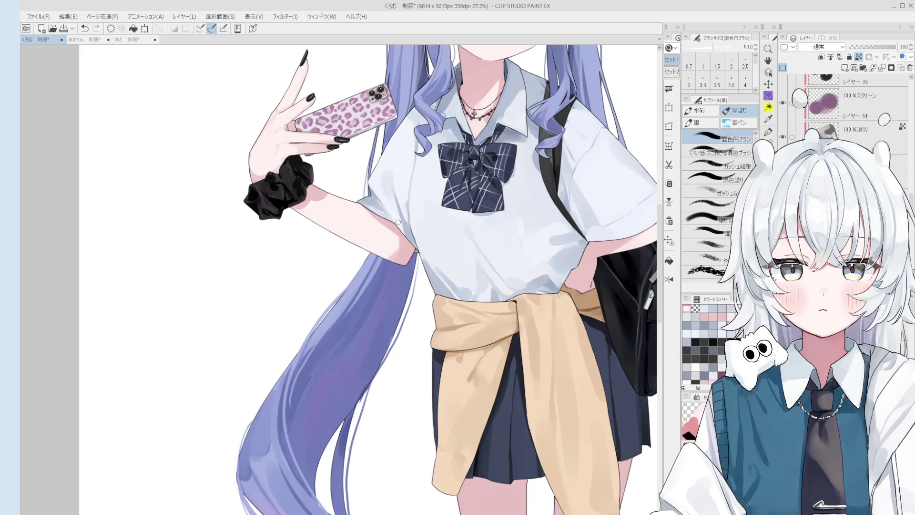
# Sample the shirt's tones and size the brush down to dab small buttons.
pyautogui.keyDown('alt'); pyautogui.click(391, 205); pyautogui.keyUp('alt')
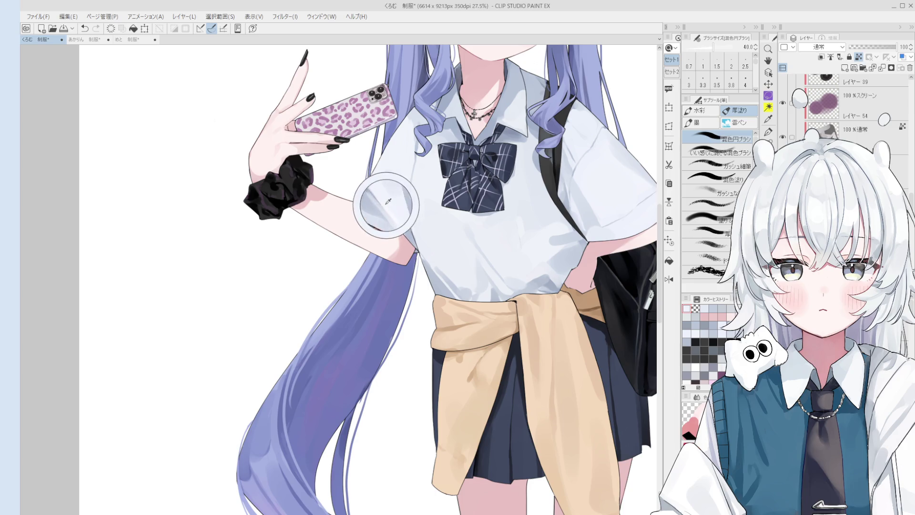
pyautogui.press('[')
pyautogui.press('[')
pyautogui.press('[')
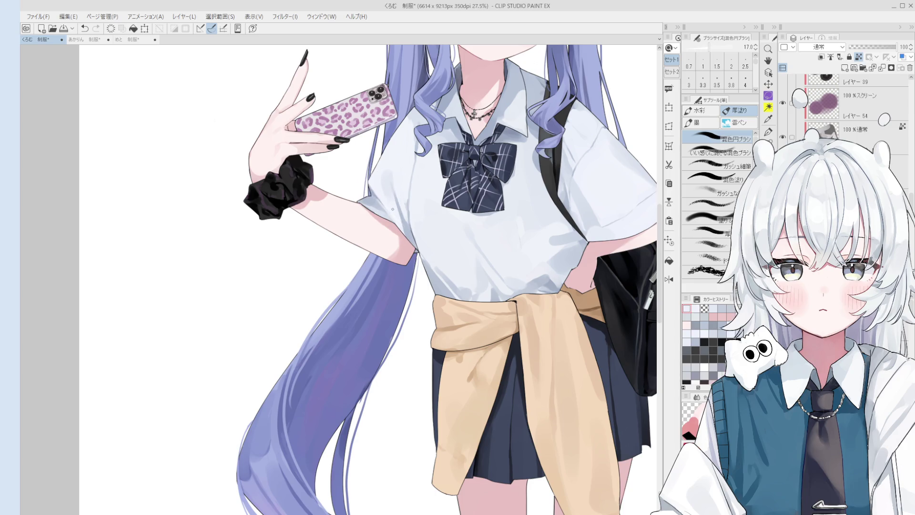
pyautogui.scroll(1, 398, 218)
pyautogui.press(']')
pyautogui.press(']')
pyautogui.press(']')
pyautogui.scroll(2, 402, 224)
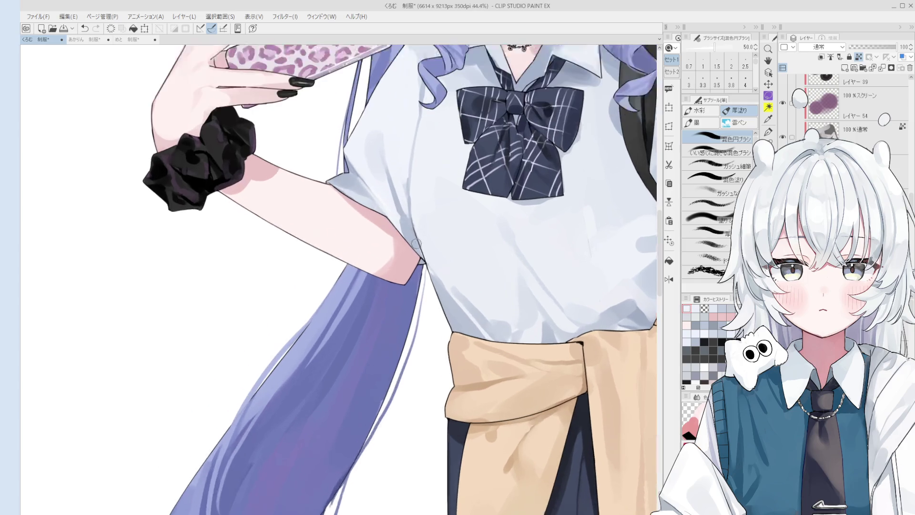
pyautogui.scroll(-1, 382, 201)
pyautogui.press('[')
pyautogui.press('[')
pyautogui.press('[')
pyautogui.scroll(-2, 356, 178)
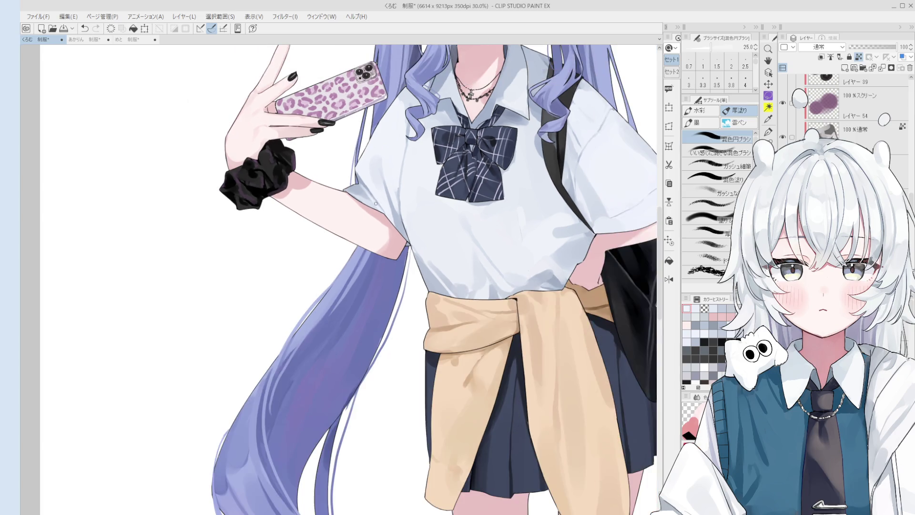
pyautogui.press(']')
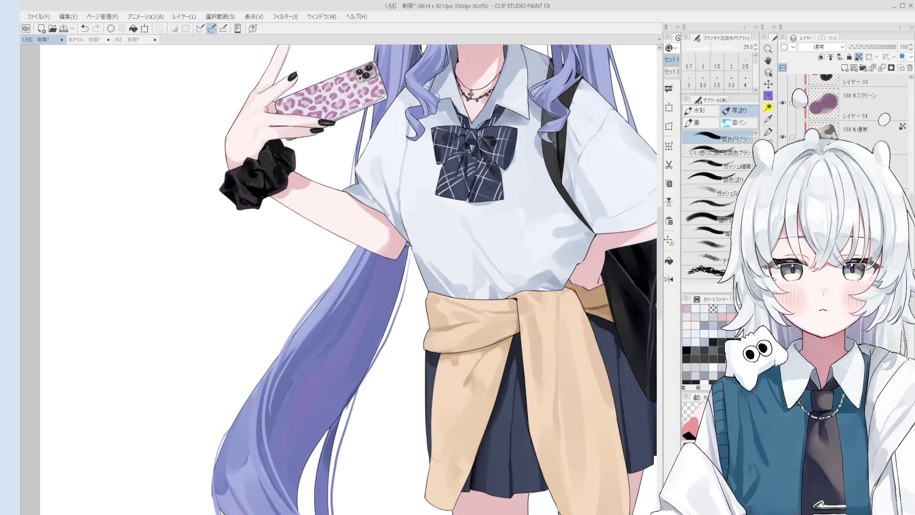
pyautogui.keyDown('alt'); pyautogui.click(373, 193); pyautogui.keyUp('alt')
pyautogui.keyDown('alt'); pyautogui.click(376, 191); pyautogui.keyUp('alt')
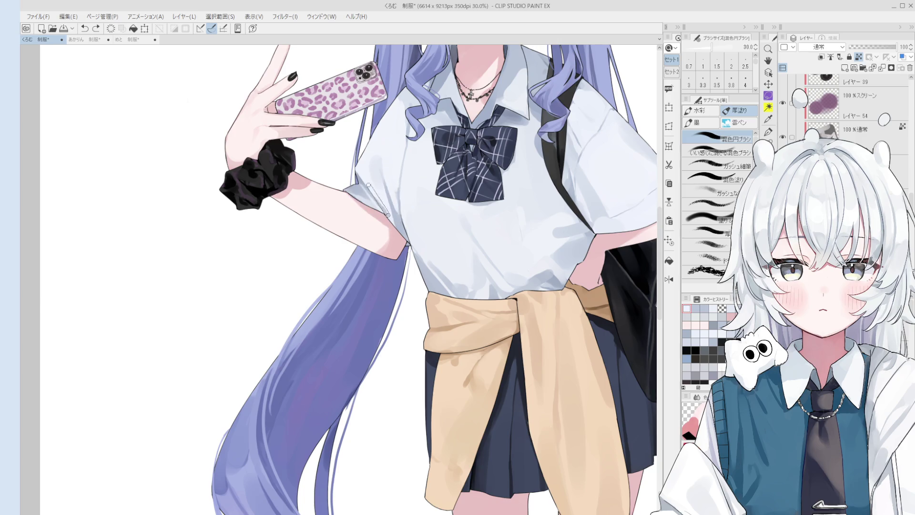
pyautogui.keyDown('alt'); pyautogui.click(367, 179); pyautogui.keyUp('alt')
# Enlarge the brush, undo the last stroke, and shift the view over the tied sweater.
pyautogui.scroll(-3, 384, 208)
pyautogui.press(']')
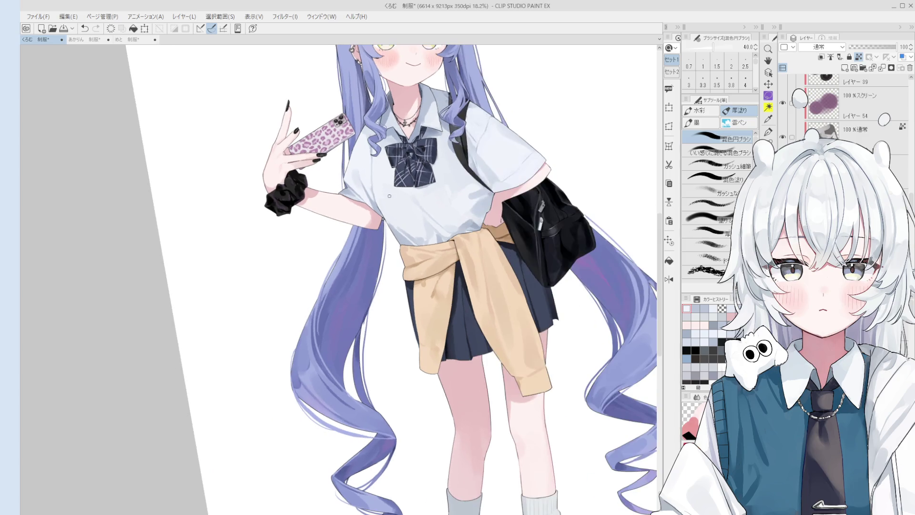
pyautogui.scroll(-2, 376, 200)
pyautogui.keyDown('alt'); pyautogui.click(389, 174); pyautogui.keyUp('alt')
pyautogui.scroll(3, 387, 213)
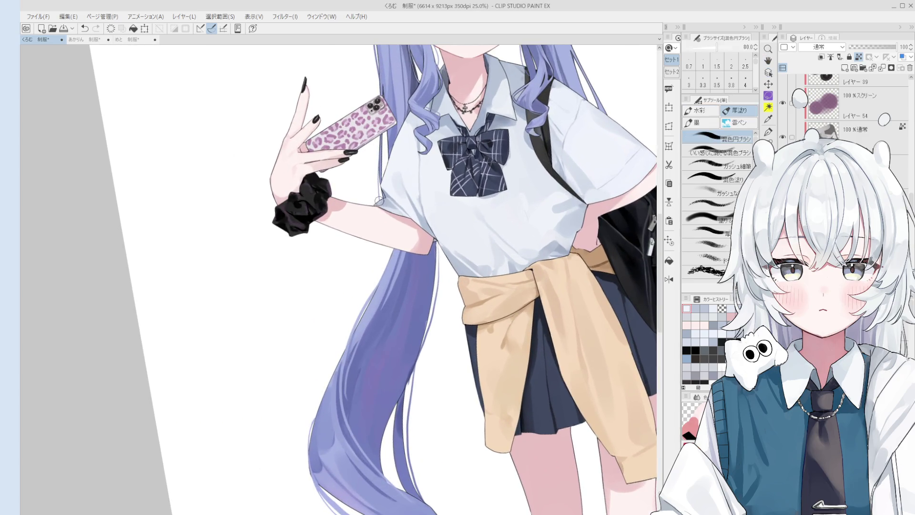
pyautogui.press(']')
pyautogui.scroll(-2, 381, 200)
pyautogui.hotkey('ctrl', 'z')
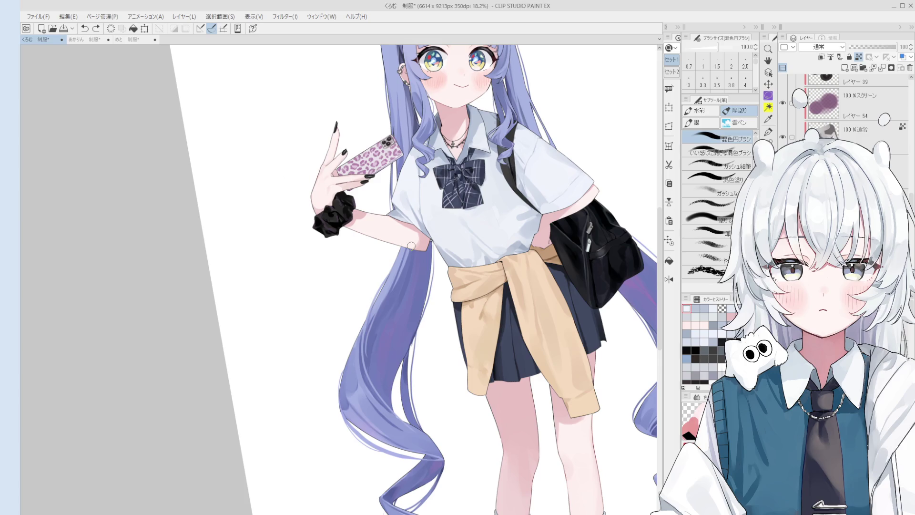
pyautogui.press('o')
pyautogui.moveTo(411, 245); pyautogui.dragTo(382, 268)
# On the tied cardigan's layer, pick its tan colour and paint over the dark mark at the waist.
pyautogui.click(521, 273)
pyautogui.press('b')
pyautogui.scroll(2, 523, 281)
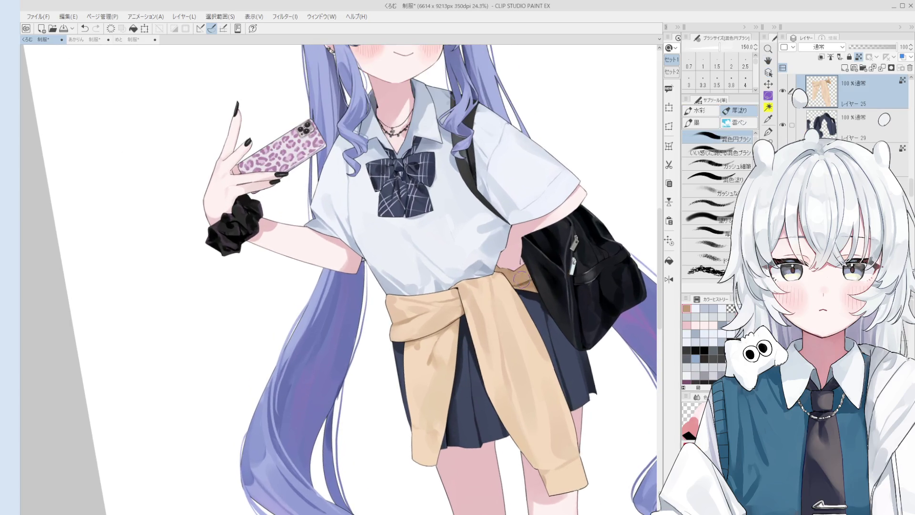
pyautogui.keyDown('alt'); pyautogui.click(520, 283); pyautogui.keyUp('alt')
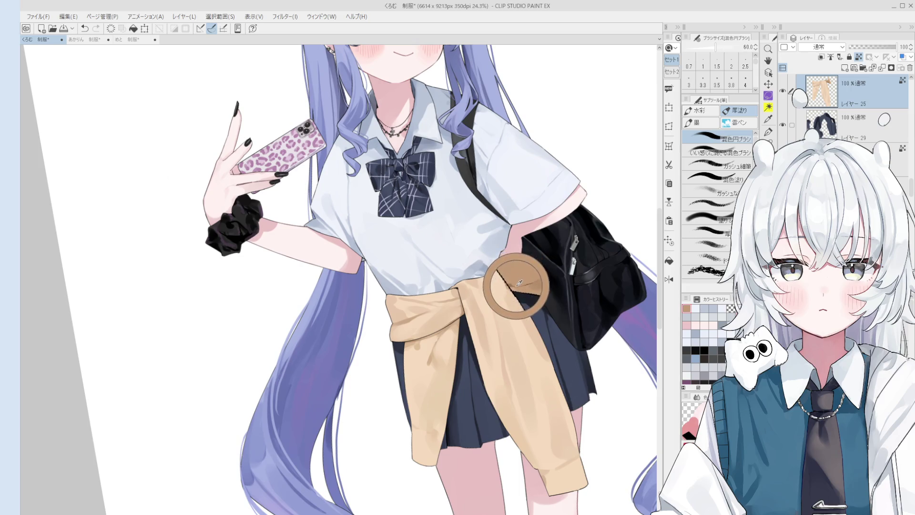
pyautogui.scroll(2, 518, 285)
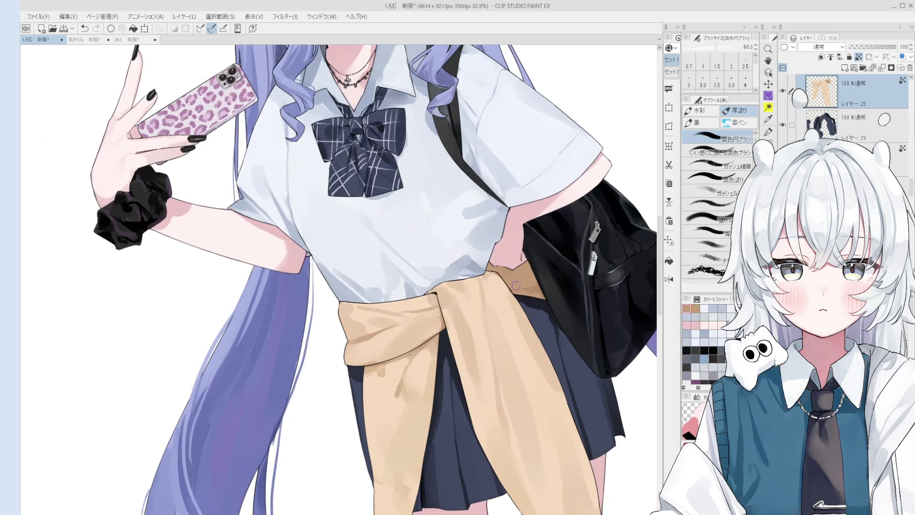
pyautogui.keyDown('alt'); pyautogui.click(516, 286); pyautogui.keyUp('alt')
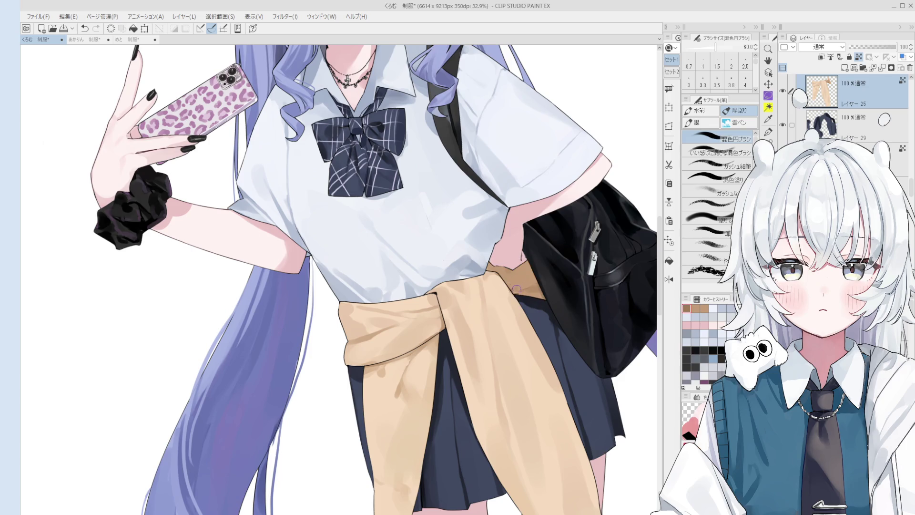
pyautogui.scroll(-1, 542, 289)
pyautogui.press('[')
pyautogui.press(']')
pyautogui.press(']')
pyautogui.press('c')
pyautogui.moveTo(511, 279); pyautogui.dragTo(531, 277)
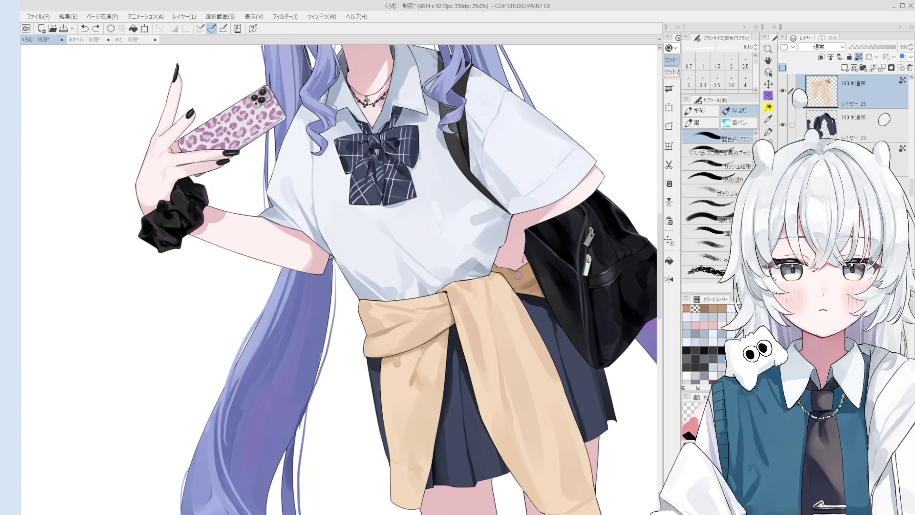
# Resample lighter and darker sweater tones with a larger brush and rework the cardigan's shading.
pyautogui.press(']')
pyautogui.press(']')
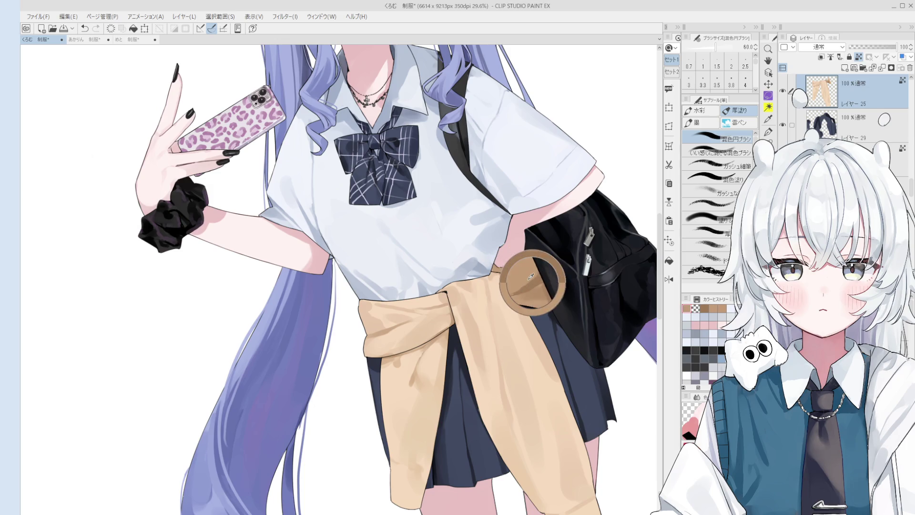
pyautogui.scroll(-2, 528, 282)
pyautogui.keyDown('alt'); pyautogui.click(527, 271); pyautogui.keyUp('alt')
pyautogui.keyDown('alt'); pyautogui.click(530, 274); pyautogui.keyUp('alt')
pyautogui.keyDown('alt'); pyautogui.click(530, 274); pyautogui.keyUp('alt')
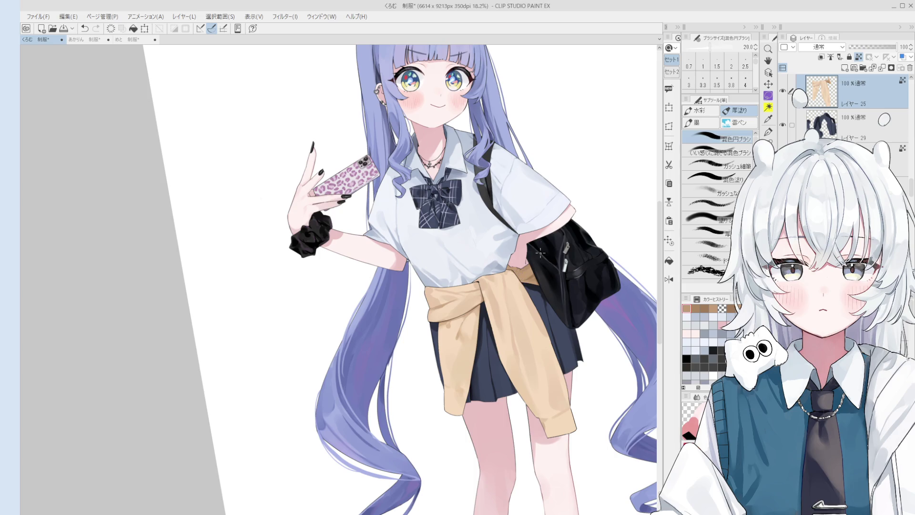
pyautogui.scroll(2, 524, 267)
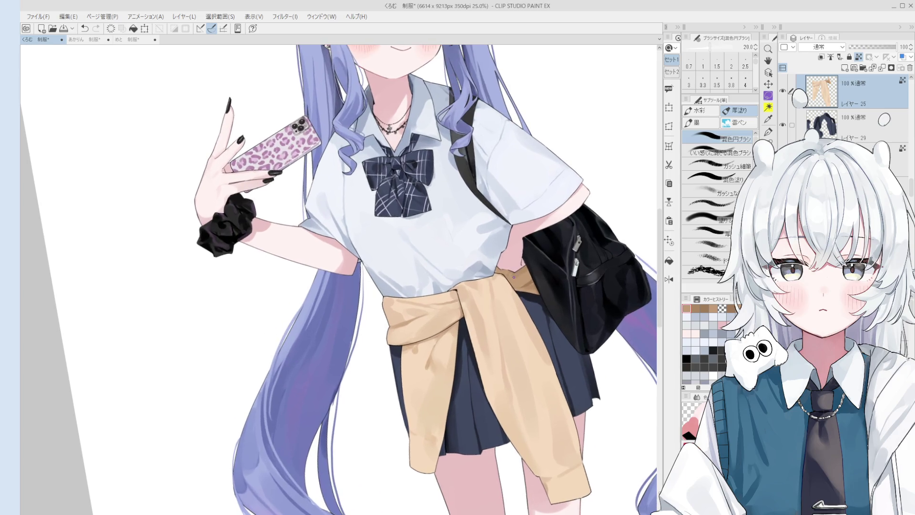
pyautogui.keyDown('alt'); pyautogui.click(510, 280); pyautogui.keyUp('alt')
pyautogui.press(']')
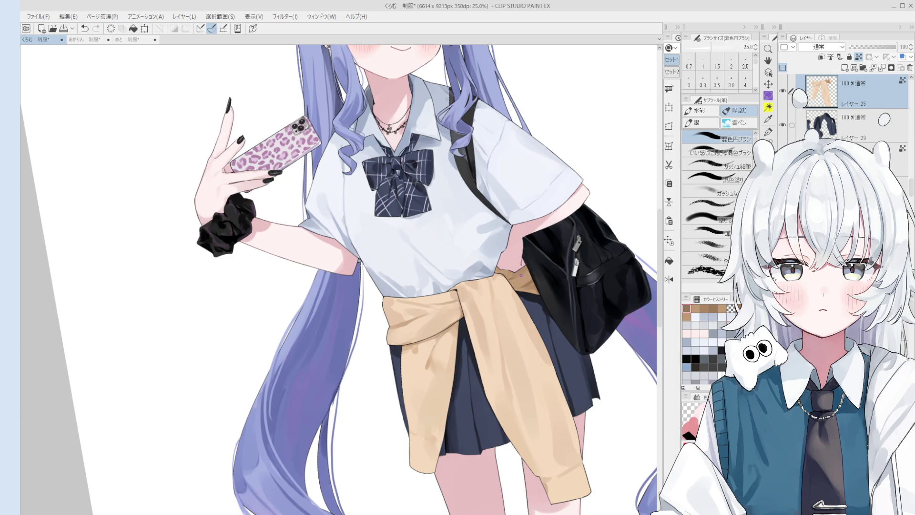
pyautogui.scroll(-1, 520, 278)
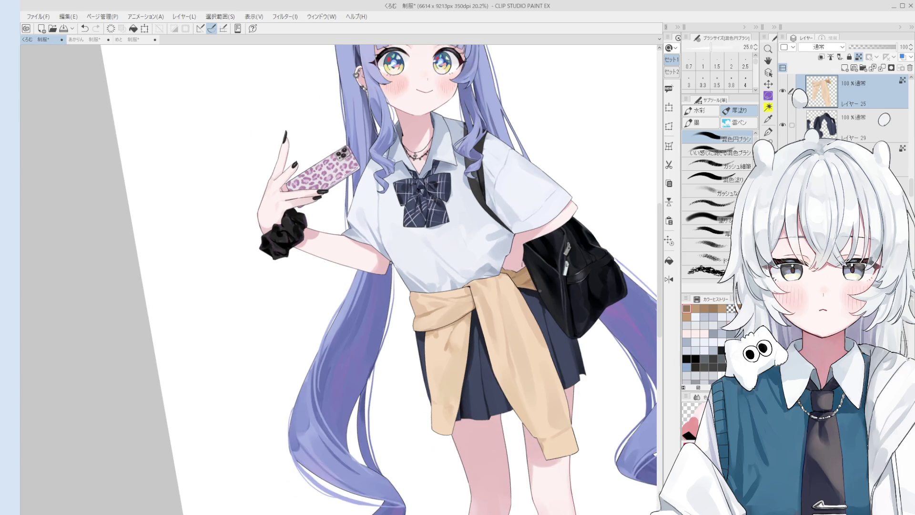
pyautogui.hotkey('ctrl', 'z')
pyautogui.hotkey('ctrl', 'y')
# Sample the beige from the cardigan and shrink the brush for finer work.
pyautogui.press(']')
pyautogui.press(']')
pyautogui.press(']')
pyautogui.scroll(-1, 455, 357)
pyautogui.scroll(-1, 491, 389)
pyautogui.scroll(-1, 491, 390)
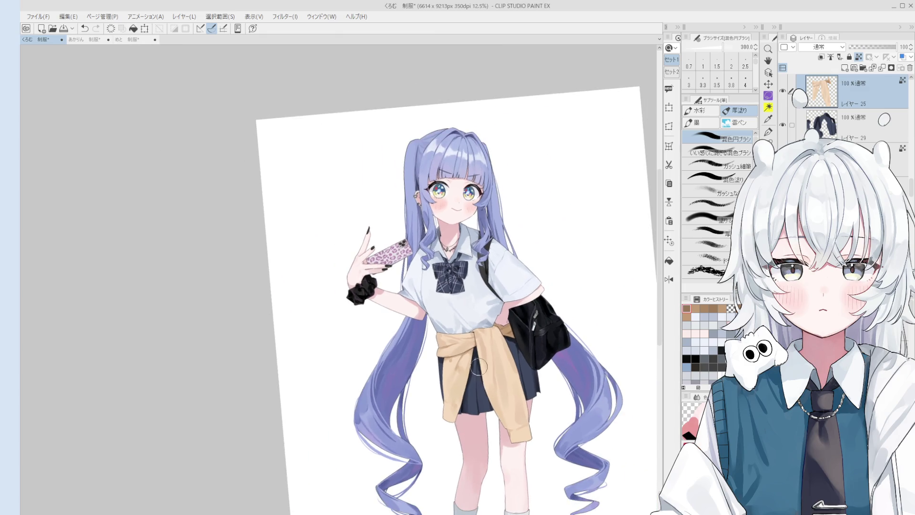
pyautogui.scroll(1, 462, 363)
pyautogui.keyDown('alt'); pyautogui.click(441, 344); pyautogui.keyUp('alt')
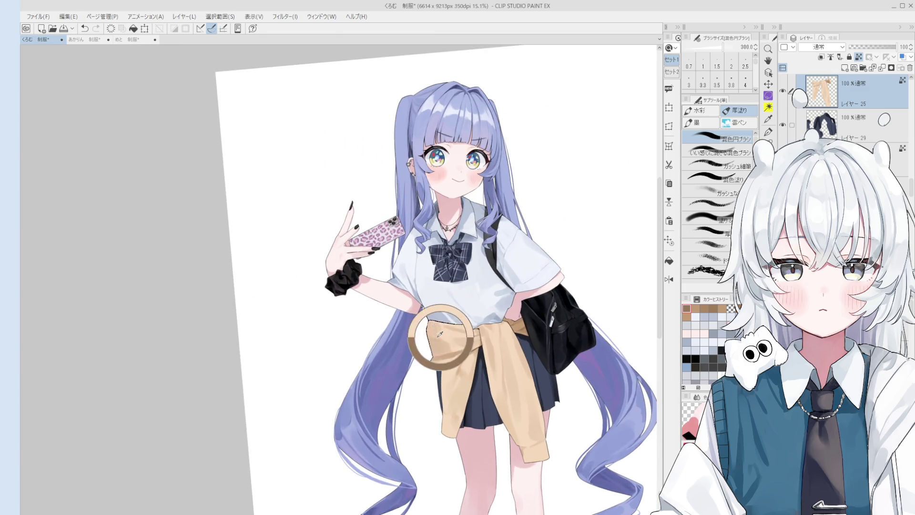
pyautogui.press('[')
pyautogui.press('[')
pyautogui.press('[')
pyautogui.press('[')
pyautogui.press('[')
pyautogui.press('[')
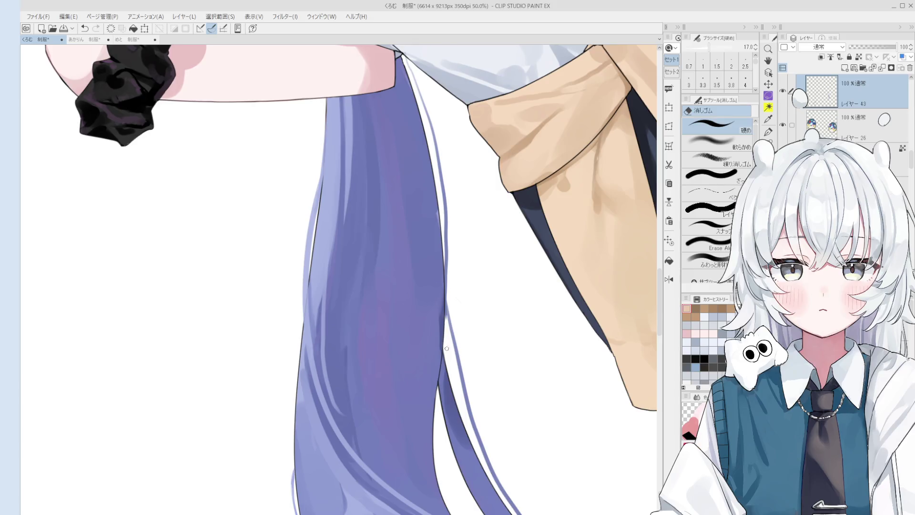
# Zoom in on the twin-tail beside the arm, make the hair copy layer active and sample a purple.
pyautogui.moveTo(383, 277); pyautogui.dragTo(440, 308)
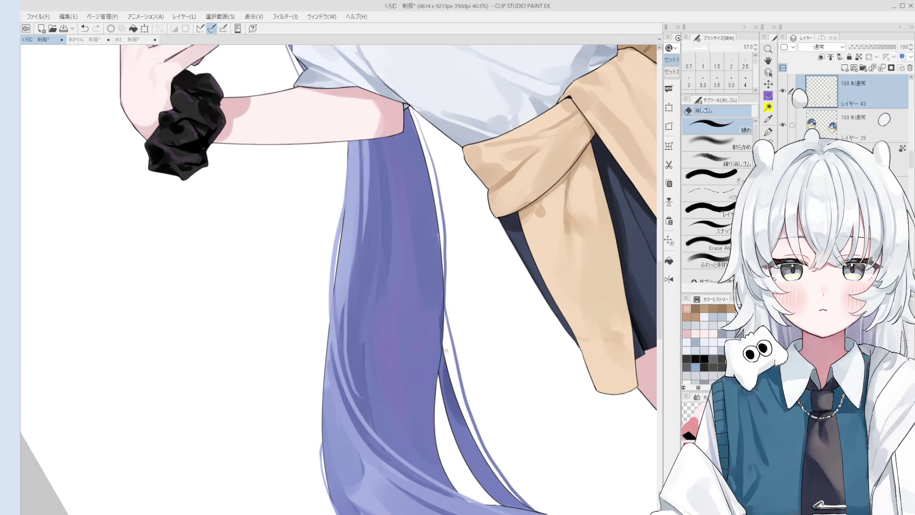
pyautogui.press('b')
pyautogui.keyDown('alt'); pyautogui.click(424, 304); pyautogui.keyUp('alt')
pyautogui.keyDown('ctrl'); pyautogui.keyDown('shift'); pyautogui.click(432, 310); pyautogui.keyUp('shift'); pyautogui.keyUp('ctrl')
pyautogui.press(']')
pyautogui.press(']')
pyautogui.press(']')
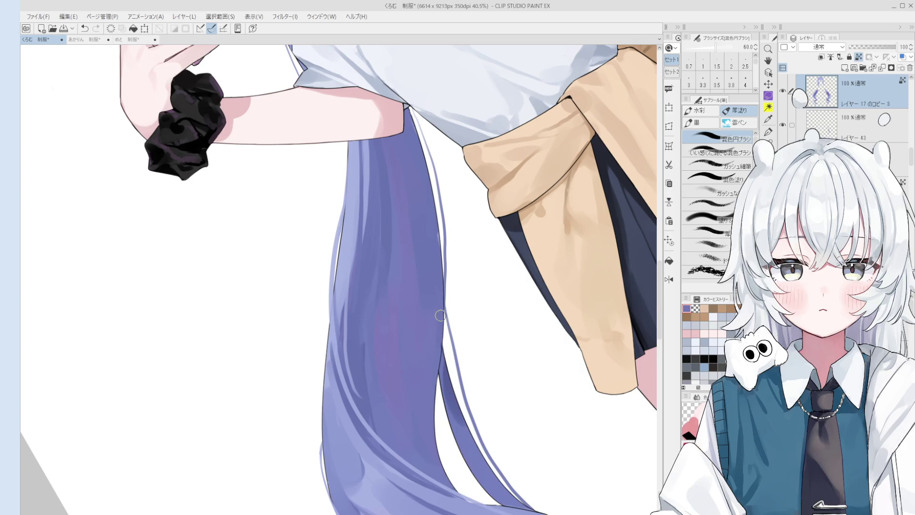
pyautogui.scroll(-2, 436, 329)
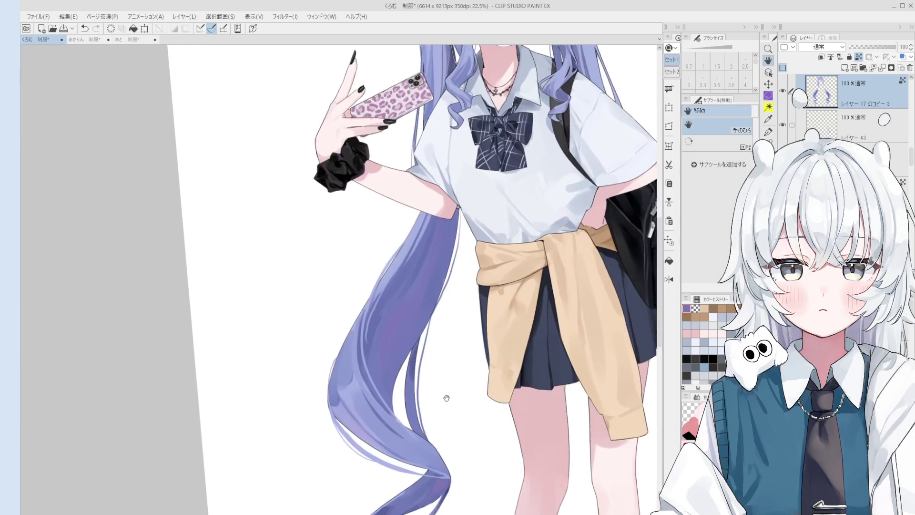
pyautogui.press('o')
pyautogui.scroll(1, 402, 331)
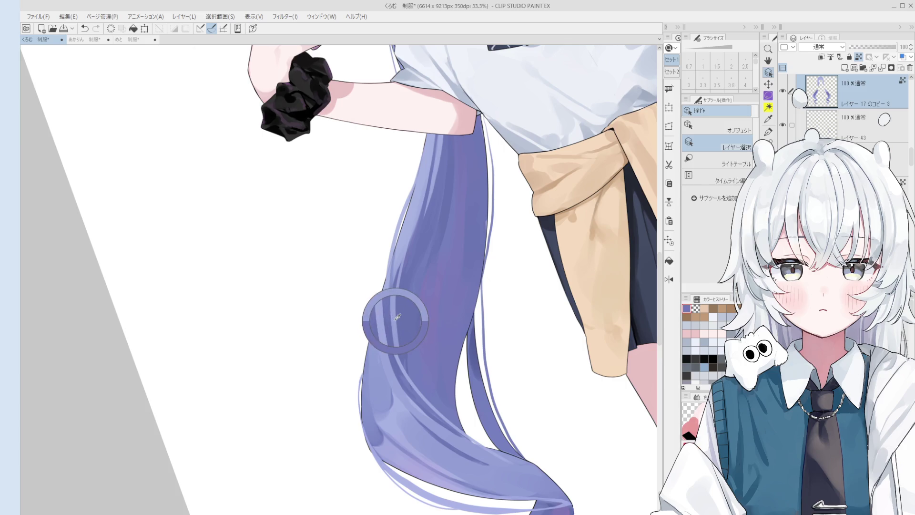
# Try erasing strips along the purple hair, undoing the stray erasures.
pyautogui.press('e')
pyautogui.moveTo(405, 329); pyautogui.dragTo(413, 352)
pyautogui.hotkey('ctrl', 'z')
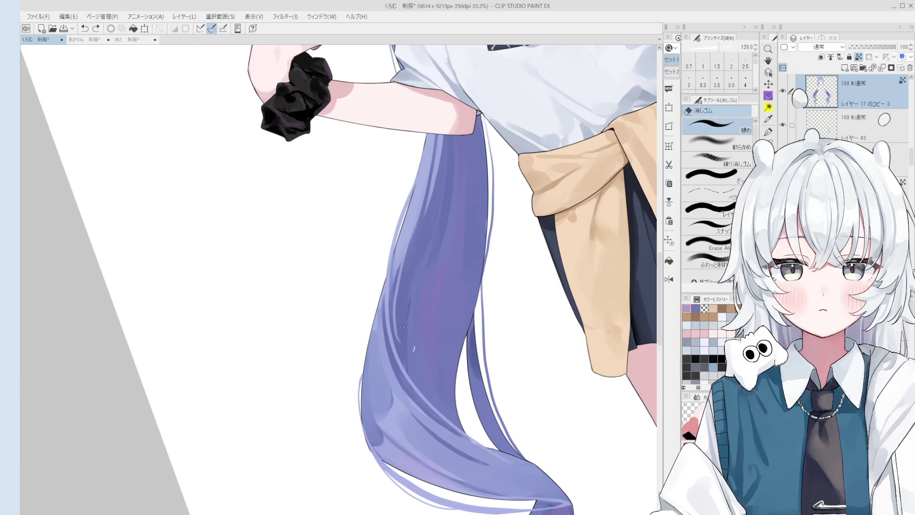
pyautogui.moveTo(395, 295); pyautogui.dragTo(404, 342)
pyautogui.hotkey('ctrl', 'z')
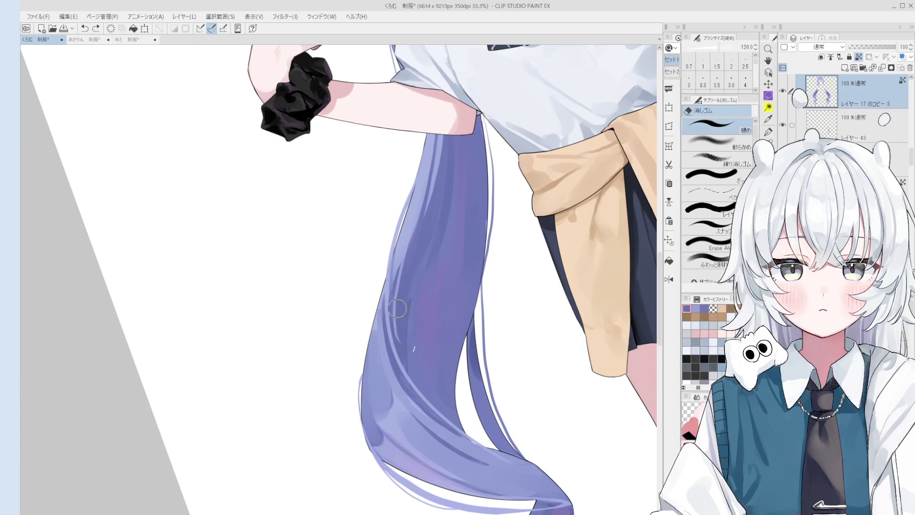
pyautogui.hotkey('ctrl', 'z')
pyautogui.press('b')
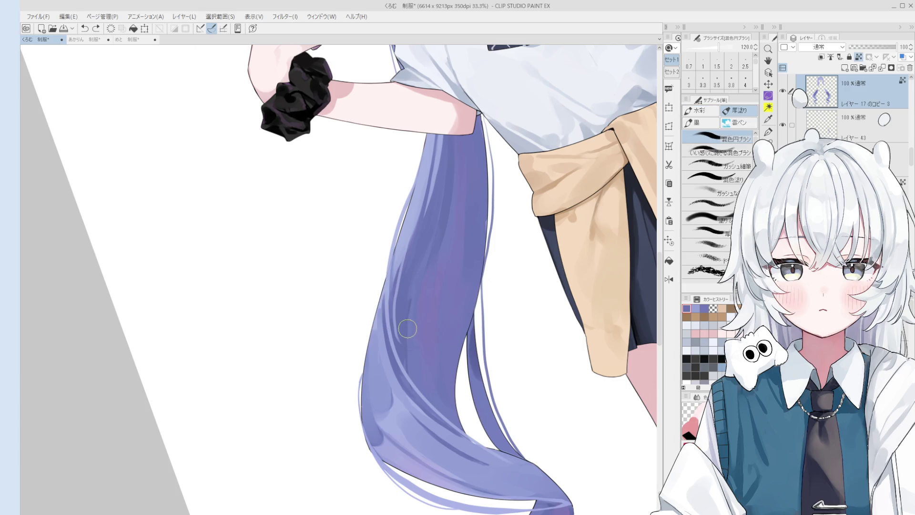
pyautogui.press('e')
pyautogui.press('b')
# Rotate the view along the strand and pick a lighter lavender with a finer brush.
pyautogui.press('-')
pyautogui.press('[')
pyautogui.keyDown('alt'); pyautogui.click(390, 250); pyautogui.keyUp('alt')
pyautogui.press('[')
pyautogui.press('[')
pyautogui.press('[')
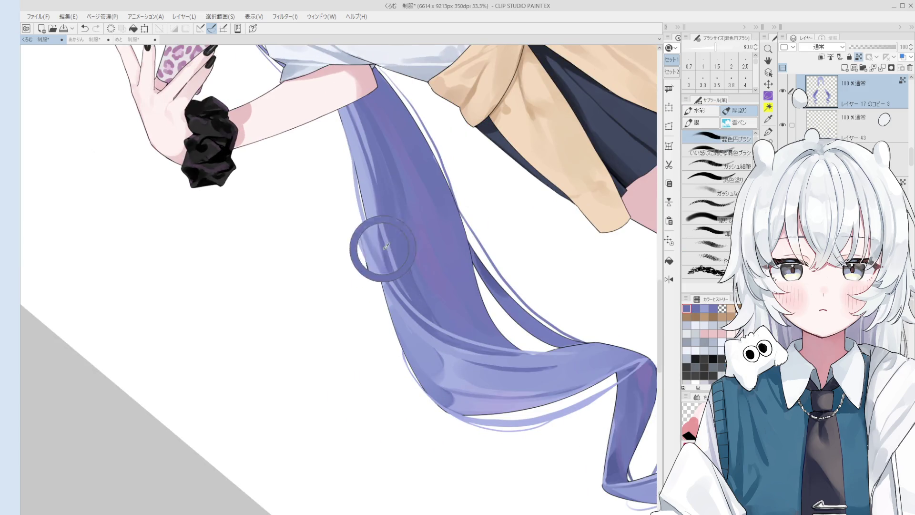
pyautogui.keyDown('alt'); pyautogui.click(393, 261); pyautogui.keyUp('alt')
pyautogui.keyDown('alt'); pyautogui.click(385, 249); pyautogui.keyUp('alt')
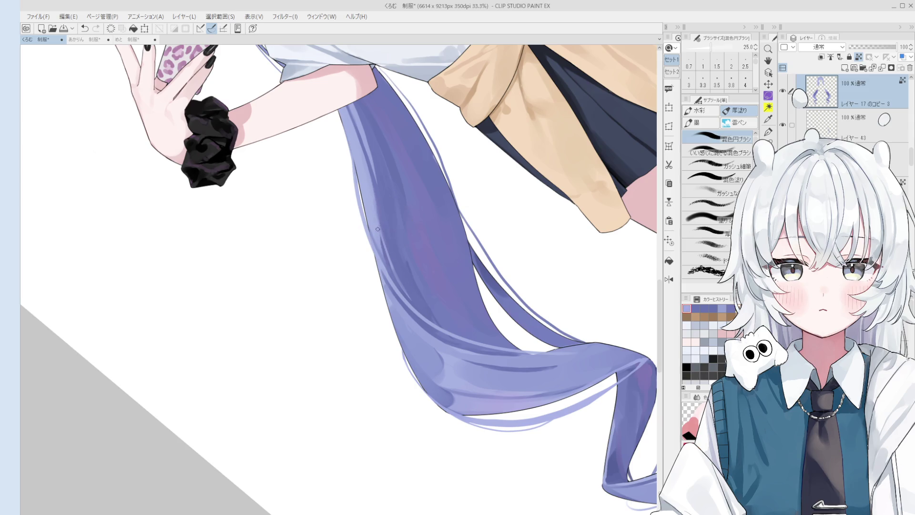
pyautogui.scroll(-1, 396, 271)
# Sample more hair tones and widen the brush for broader highlight strokes.
pyautogui.keyDown('alt'); pyautogui.click(398, 252); pyautogui.keyUp('alt')
pyautogui.press(']')
pyautogui.press(']')
pyautogui.press(']')
pyautogui.keyDown('alt'); pyautogui.click(408, 260); pyautogui.keyUp('alt')
pyautogui.press(']')
pyautogui.press(']')
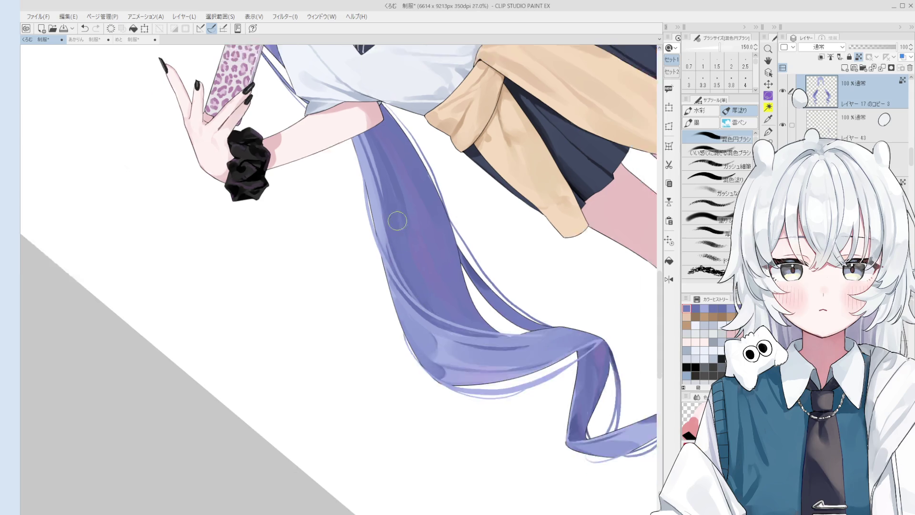
pyautogui.scroll(-2, 398, 219)
pyautogui.scroll(-3, 455, 304)
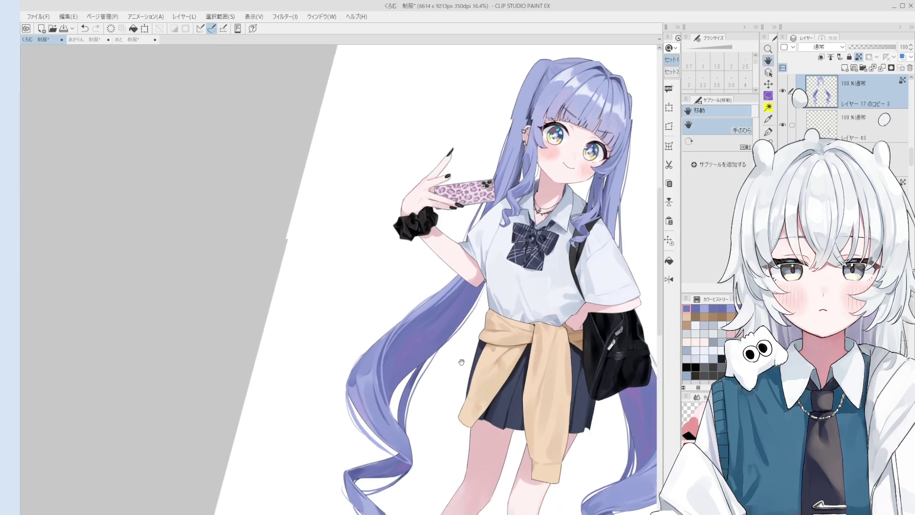
pyautogui.hotkey('ctrl', 'shift')
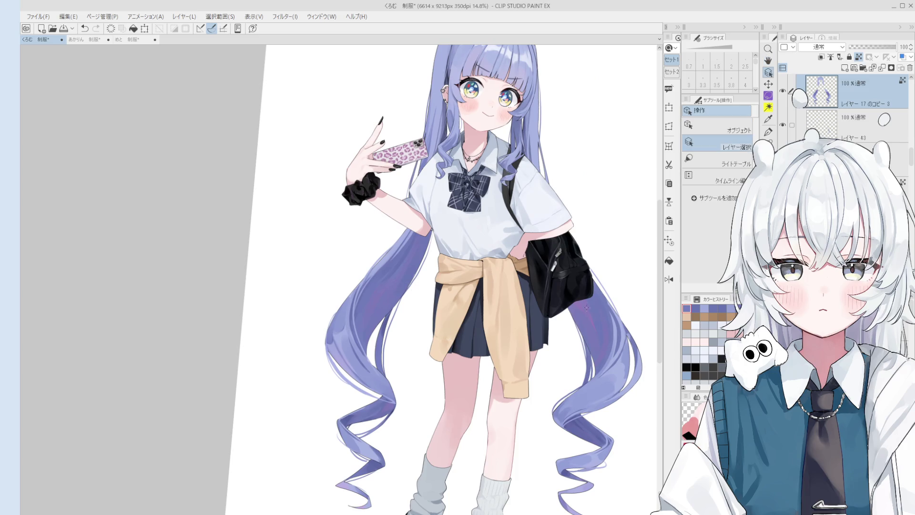
pyautogui.keyDown('alt'); pyautogui.click(595, 319); pyautogui.keyUp('alt')
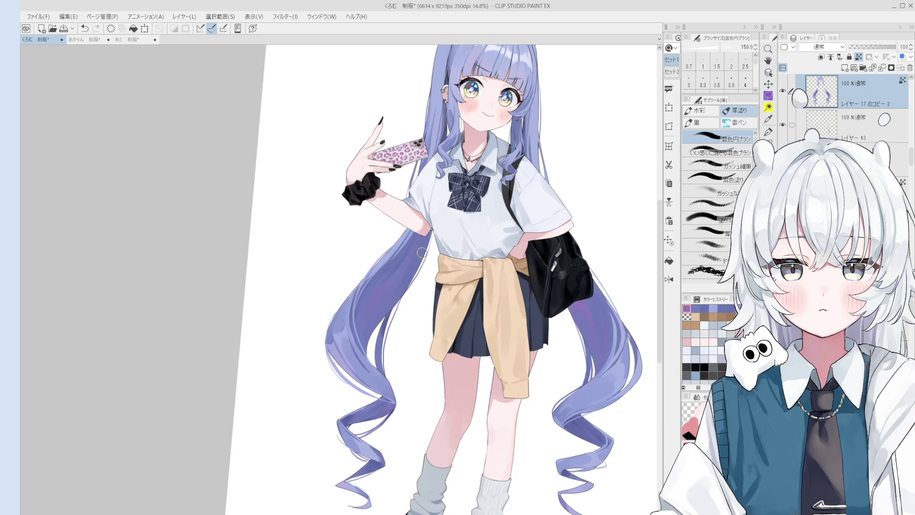
# Set the brush to a medium-large size and select the black bag's layer from the canvas.
pyautogui.moveTo(420, 240)
pyautogui.mouseDown()
pyautogui.moveTo(396, 334)
pyautogui.moveTo(382, 313)
pyautogui.moveTo(388, 304)
pyautogui.mouseUp()
pyautogui.moveTo(418, 271); pyautogui.dragTo(419, 264)
pyautogui.scroll(-2, 366, 319)
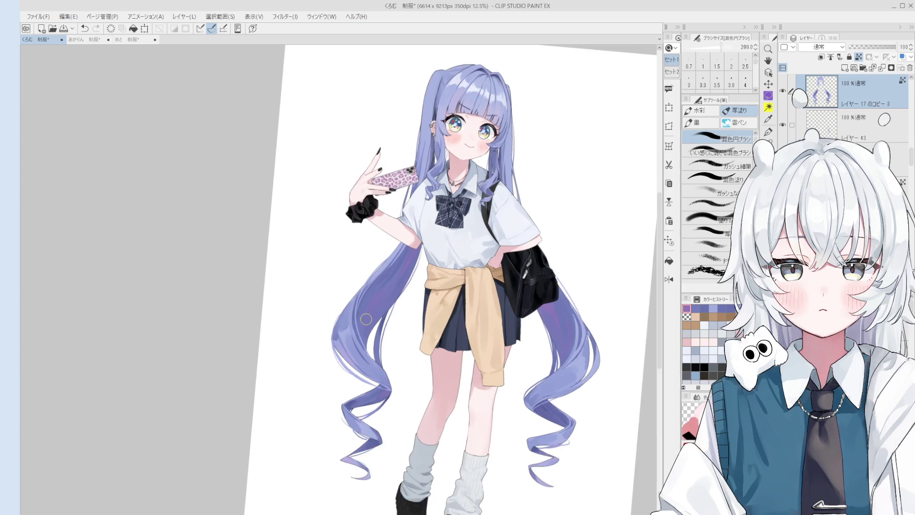
pyautogui.scroll(8, 501, 247)
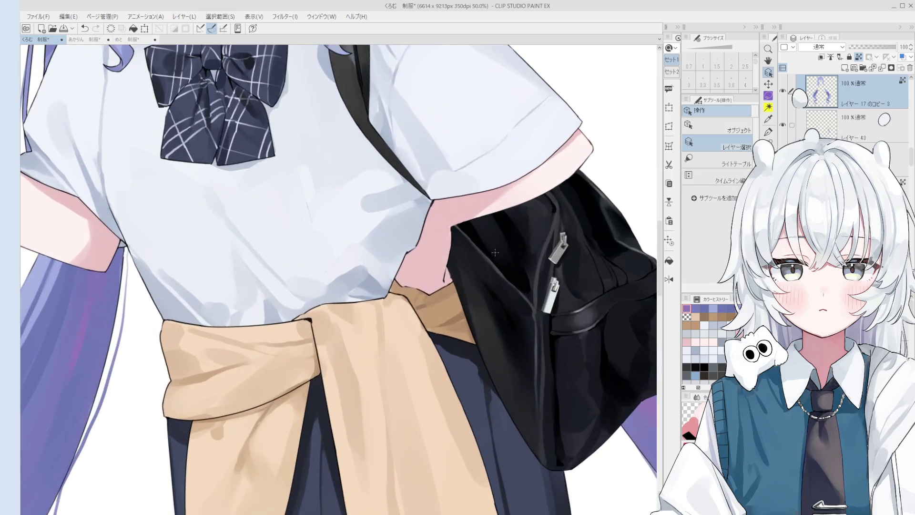
pyautogui.click(501, 246)
# Resize the blending brush and flip the canvas horizontally to check the bag.
pyautogui.press('b')
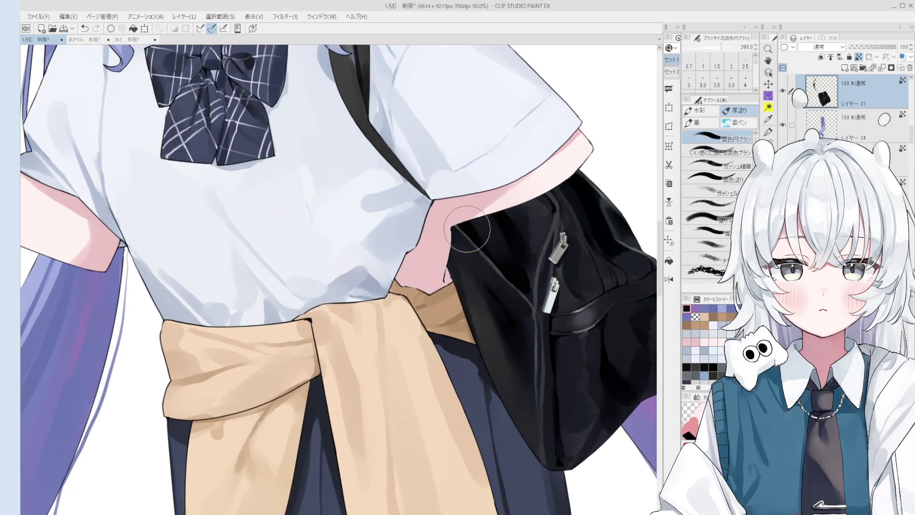
pyautogui.scroll(1, 468, 233)
pyautogui.moveTo(491, 260)
pyautogui.keyDown('ctrl'); pyautogui.keyDown('alt'); pyautogui.mouseDown()
pyautogui.moveTo(500, 260)
pyautogui.moveTo(450, 237)
pyautogui.moveTo(469, 253)
pyautogui.mouseUp(); pyautogui.keyUp('alt'); pyautogui.keyUp('ctrl')
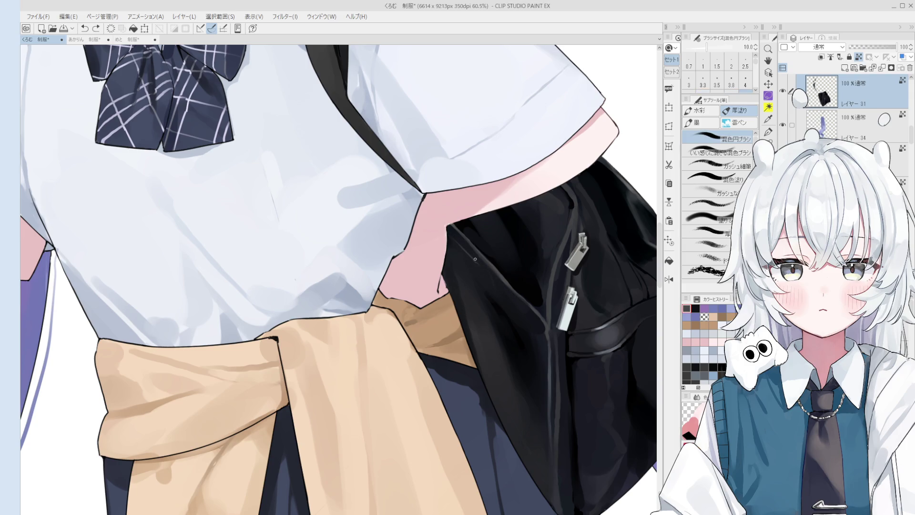
pyautogui.moveTo(500, 289)
pyautogui.keyDown('ctrl'); pyautogui.keyDown('alt'); pyautogui.mouseDown()
pyautogui.moveTo(519, 306)
pyautogui.moveTo(540, 399)
pyautogui.mouseUp(); pyautogui.keyUp('alt'); pyautogui.keyUp('ctrl')
pyautogui.scroll(-5, 539, 332)
pyautogui.press('h')
pyautogui.scroll(3, 455, 322)
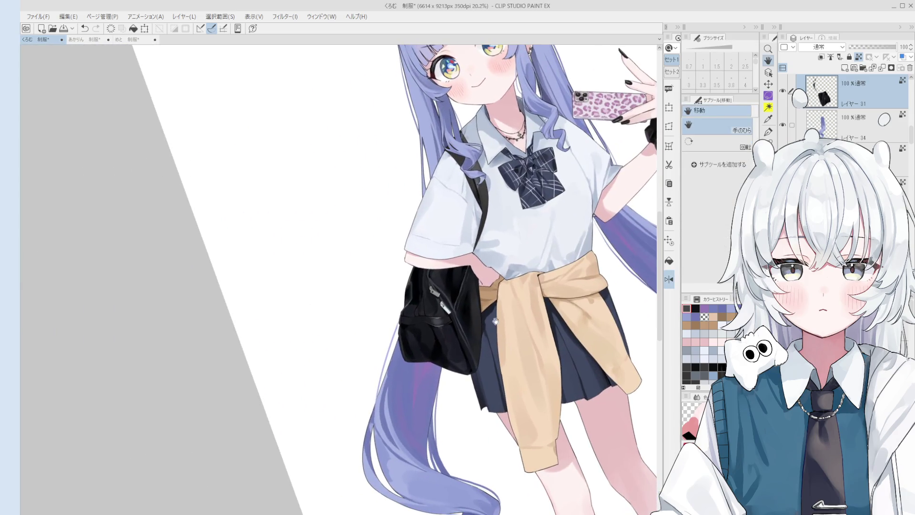
pyautogui.press('b')
pyautogui.press('[')
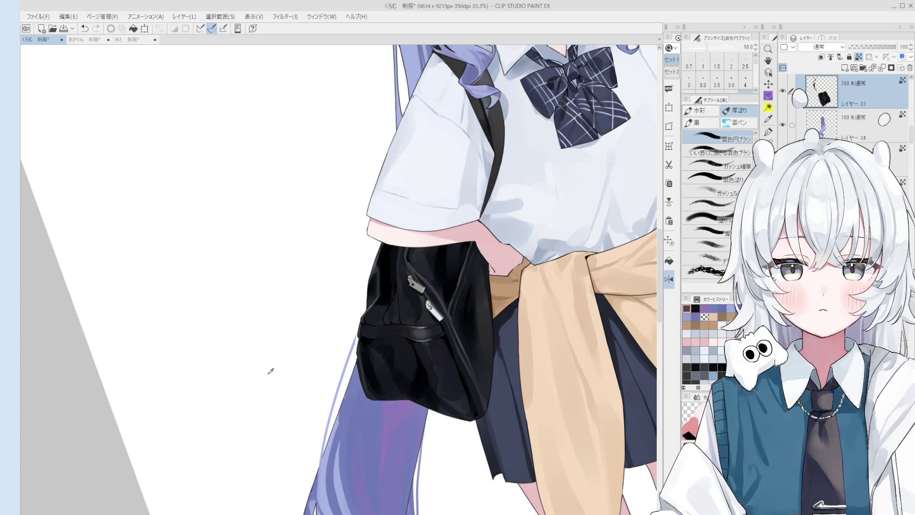
# Dab a light shiny highlight on the bag's pocket band.
pyautogui.press('o')
pyautogui.press('b')
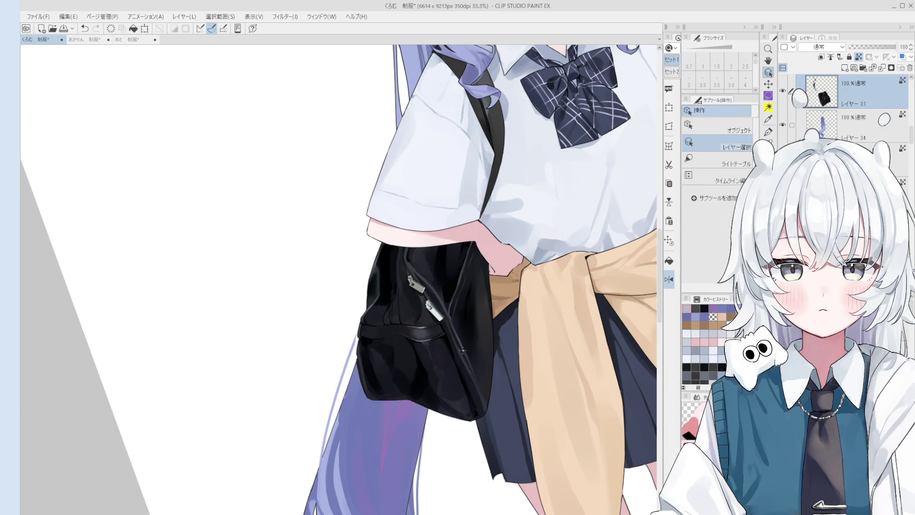
pyautogui.scroll(2, 419, 338)
pyautogui.press(']')
pyautogui.press(']')
pyautogui.press(']')
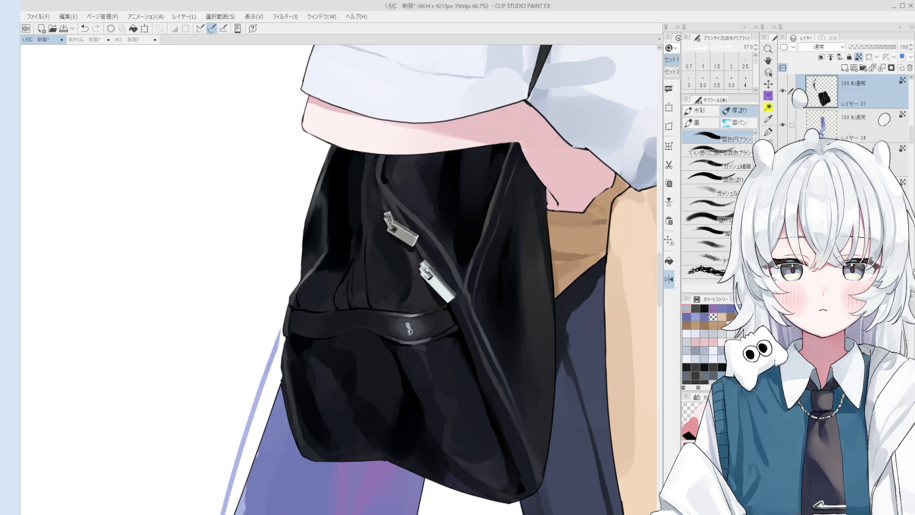
pyautogui.scroll(3, 408, 325)
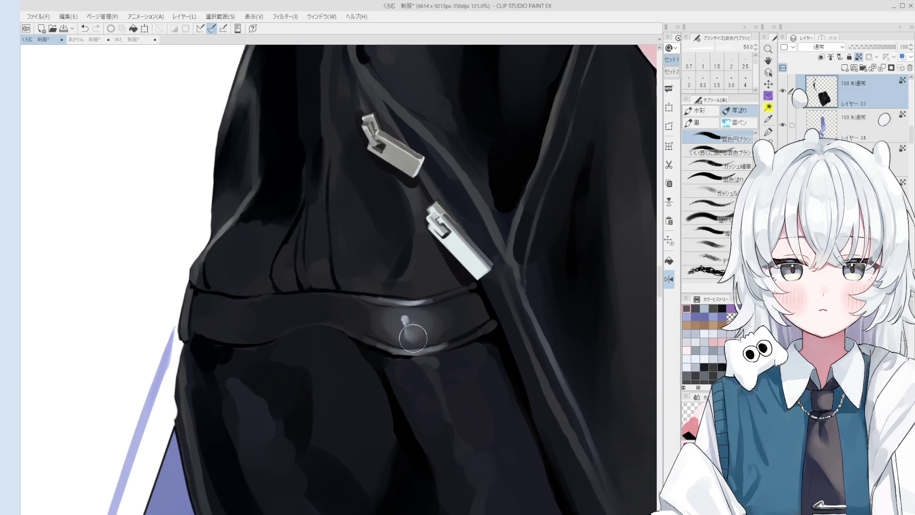
pyautogui.click(407, 324)
# Stroke a grey highlight along the bag's zipper seam and resample the bag colour.
pyautogui.press('[')
pyautogui.scroll(-3, 410, 329)
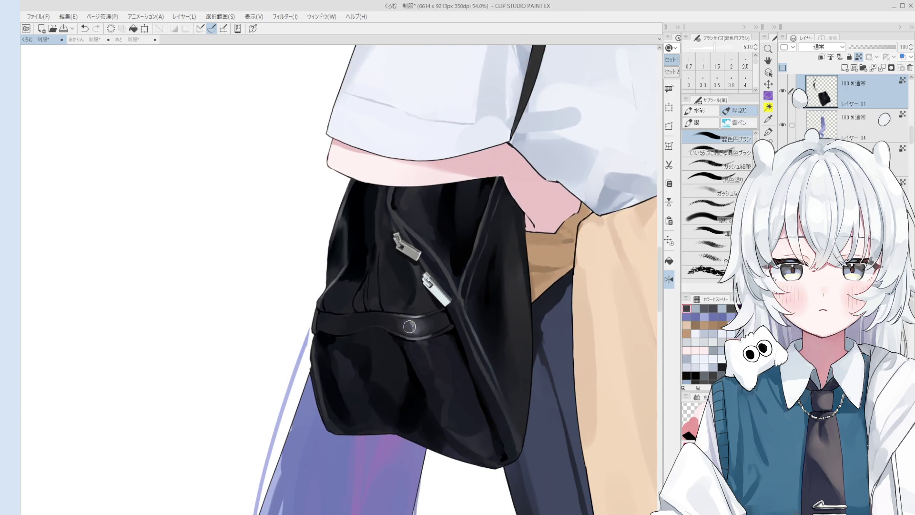
pyautogui.press('h')
pyautogui.scroll(-3, 510, 397)
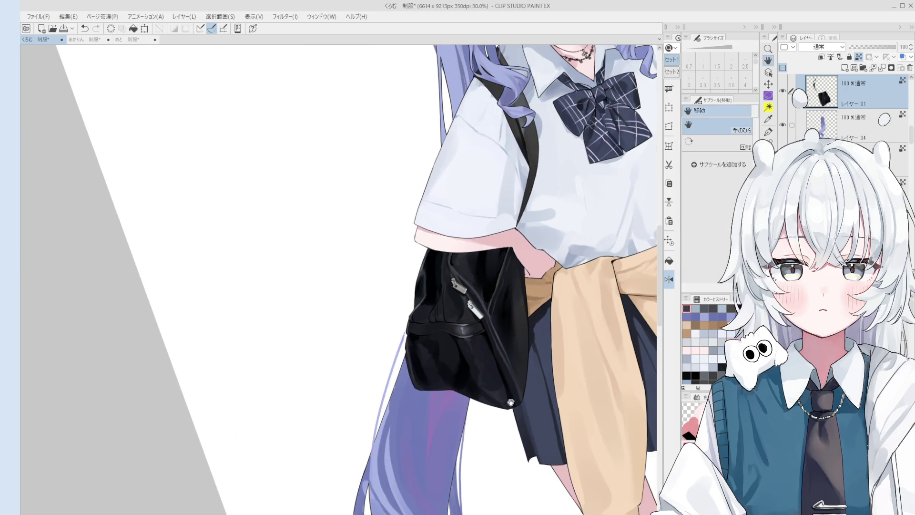
pyautogui.press('b')
pyautogui.scroll(5, 500, 352)
pyautogui.press(']')
pyautogui.press(']')
pyautogui.press(']')
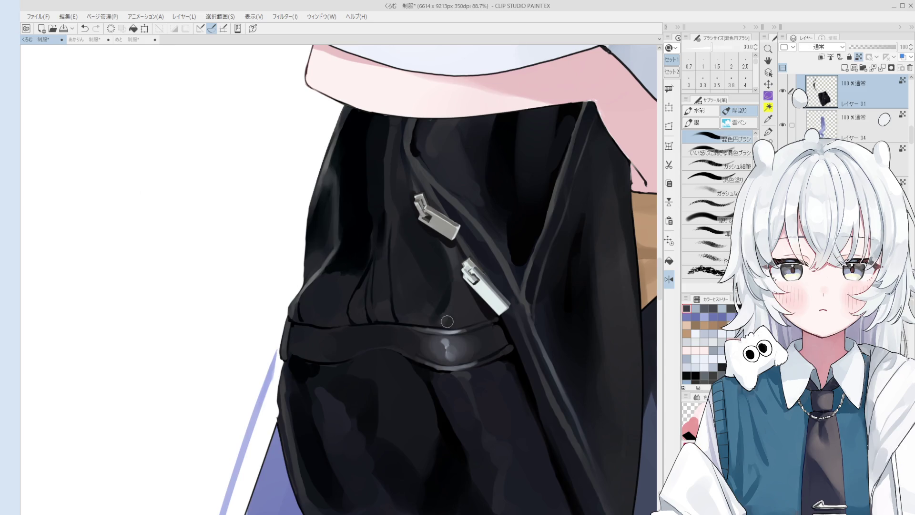
pyautogui.press('[')
pyautogui.press('[')
pyautogui.press('[')
pyautogui.press('[')
pyautogui.press('[')
pyautogui.press('[')
pyautogui.scroll(-5, 453, 258)
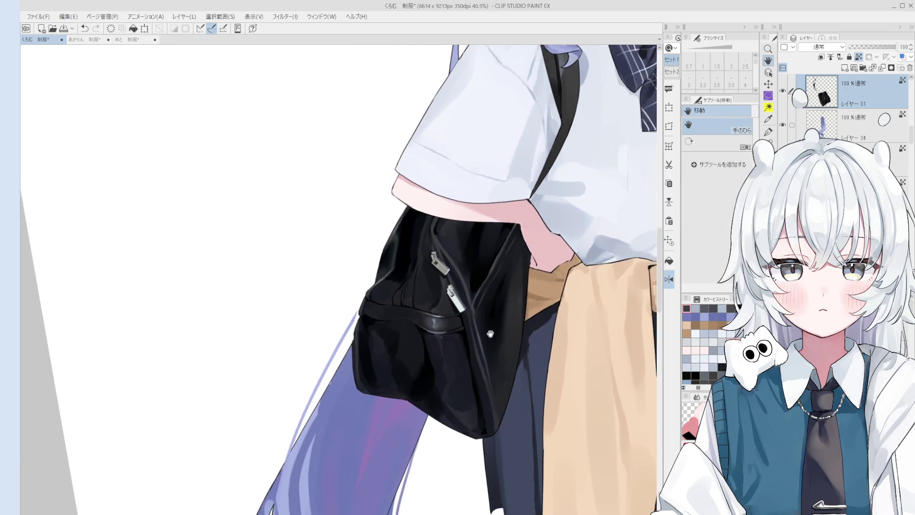
pyautogui.press('b')
pyautogui.scroll(4, 512, 322)
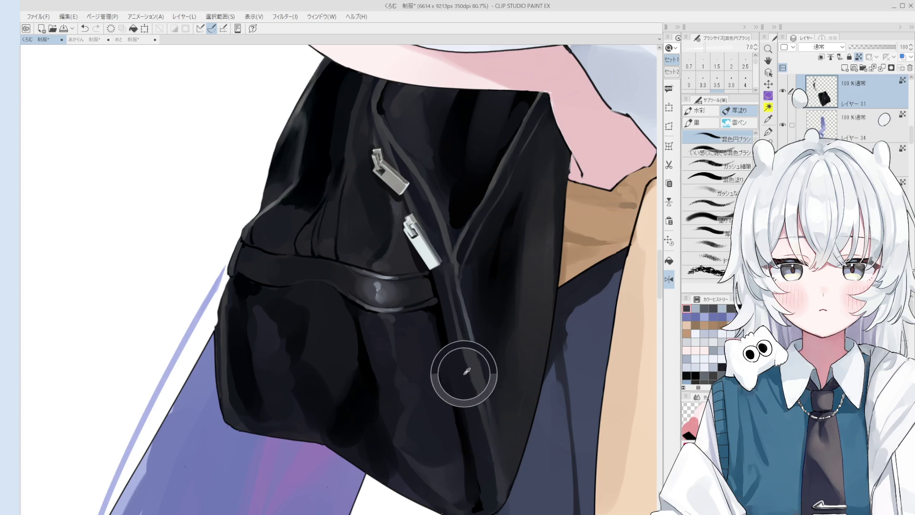
pyautogui.press(']')
pyautogui.press(']')
pyautogui.press(']')
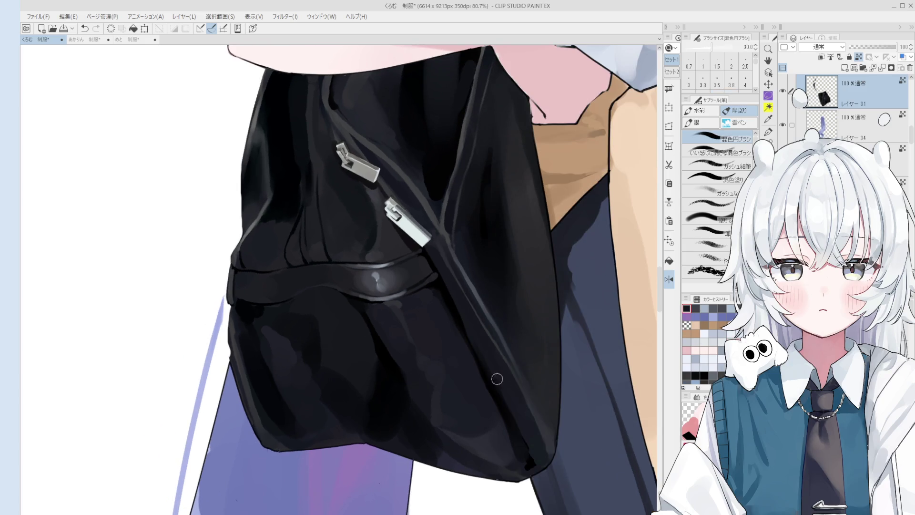
pyautogui.moveTo(482, 340); pyautogui.dragTo(508, 374)
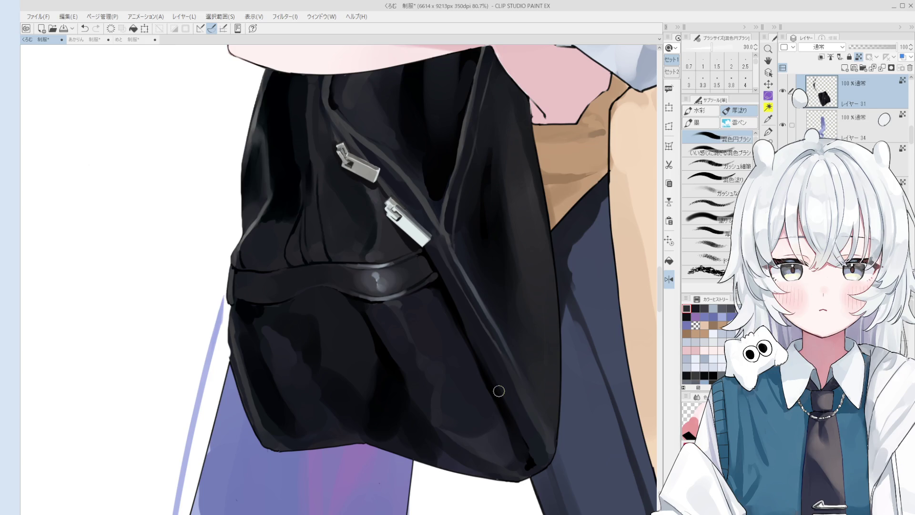
pyautogui.keyDown('alt'); pyautogui.click(417, 315); pyautogui.keyUp('alt')
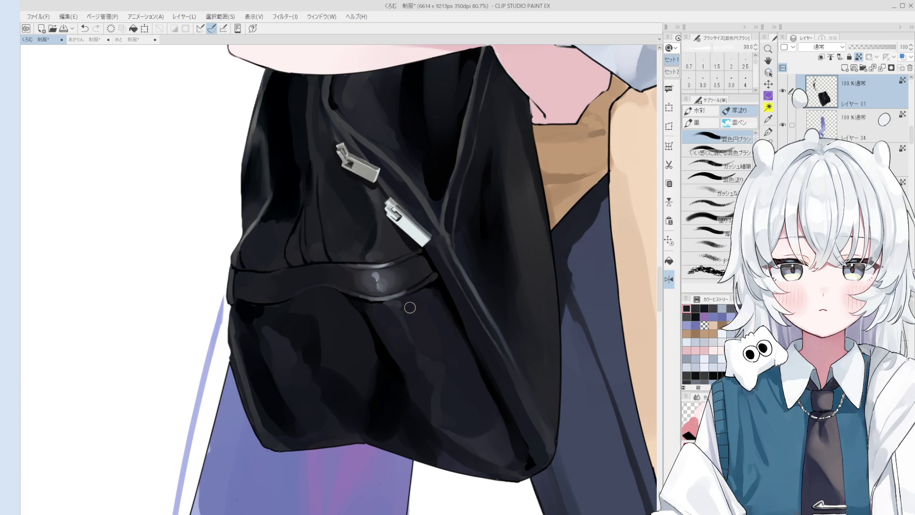
# Dab dark paint onto the lower part of the black bag with a larger brush.
pyautogui.scroll(-3, 441, 311)
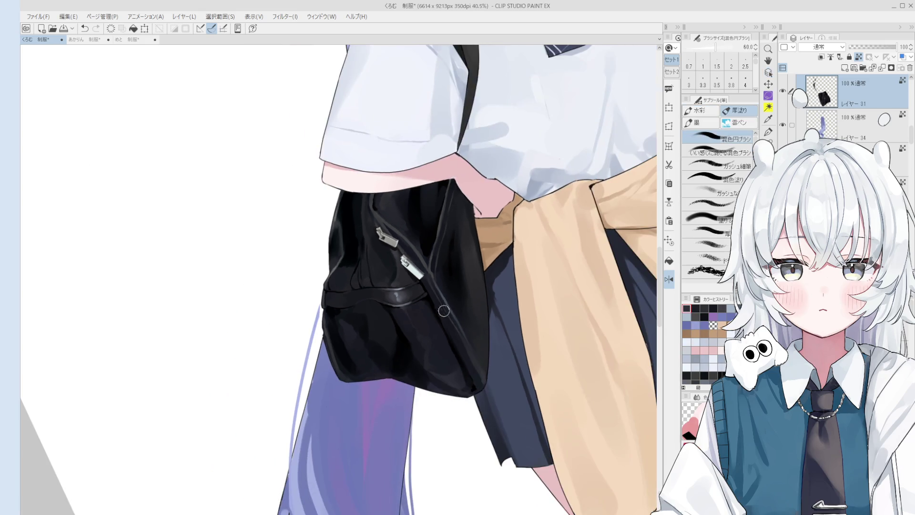
pyautogui.scroll(-2, 442, 312)
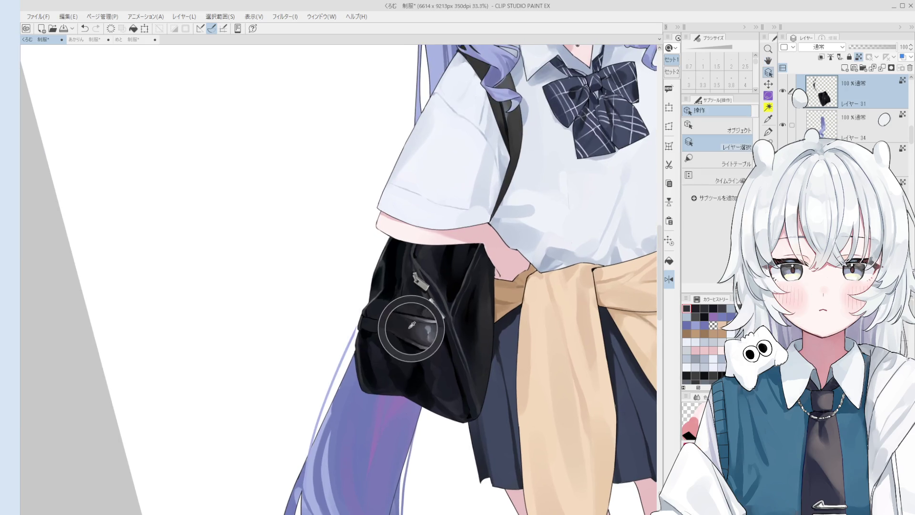
pyautogui.scroll(1, 413, 328)
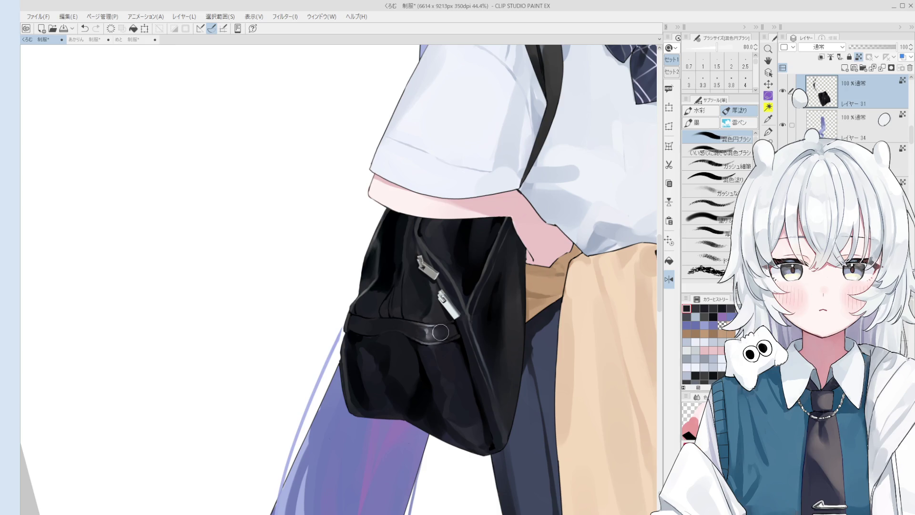
pyautogui.scroll(-2, 440, 336)
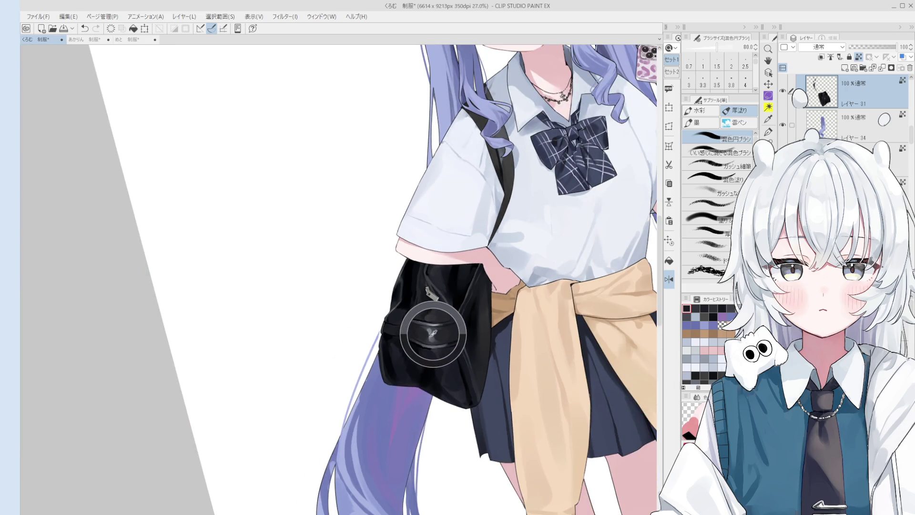
pyautogui.moveTo(441, 337); pyautogui.dragTo(456, 348)
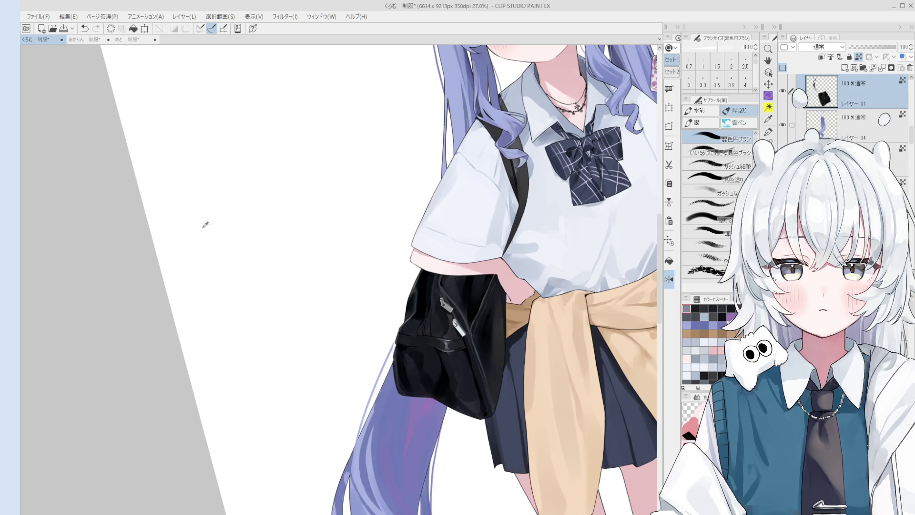
pyautogui.scroll(1, 446, 310)
pyautogui.scroll(2, 445, 310)
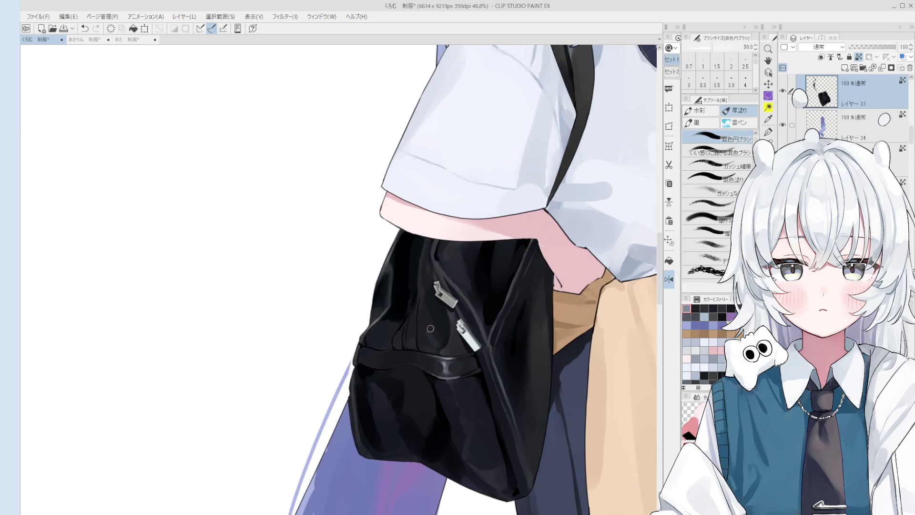
pyautogui.press('[')
pyautogui.press('[')
pyautogui.press('[')
pyautogui.press(']')
pyautogui.press(']')
pyautogui.press(']')
pyautogui.scroll(-1, 432, 333)
pyautogui.press(']')
pyautogui.press(']')
pyautogui.press(']')
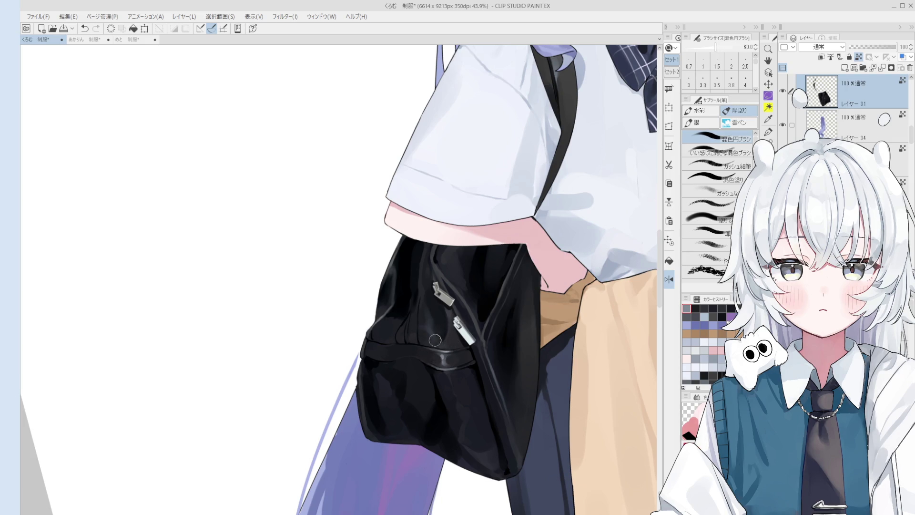
pyautogui.scroll(2, 438, 343)
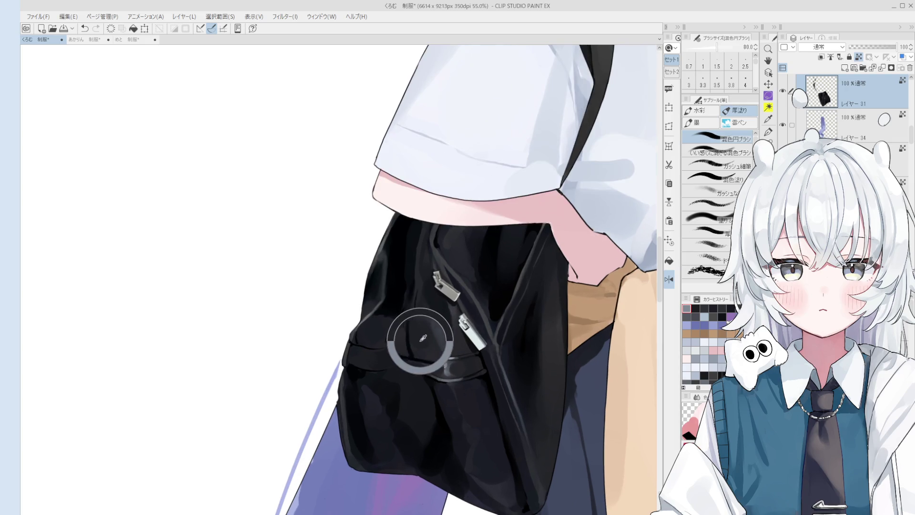
pyautogui.moveTo(424, 329); pyautogui.dragTo(419, 338)
pyautogui.click(442, 336)
# Sample several dark shades from the bag and paint a short dark stroke across it.
pyautogui.press(']')
pyautogui.press(']')
pyautogui.press(']')
pyautogui.scroll(1, 437, 334)
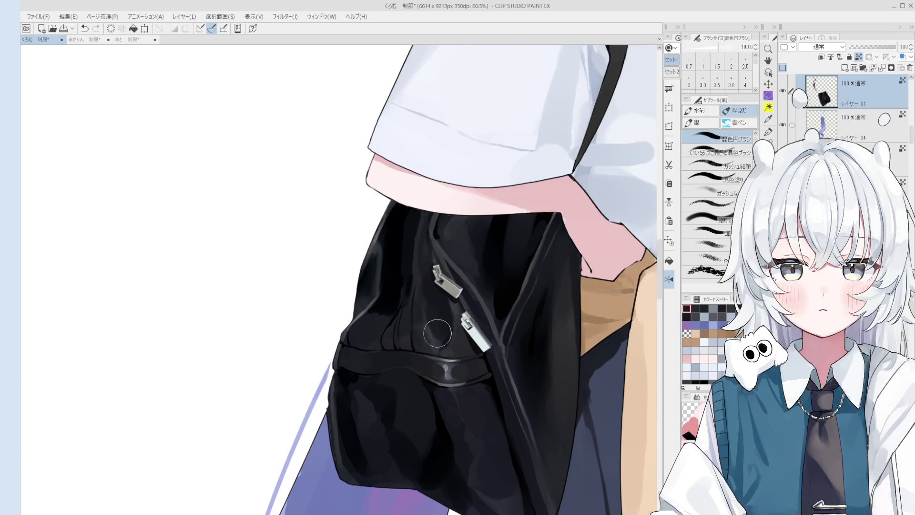
pyautogui.scroll(1, 437, 333)
pyautogui.keyDown('alt'); pyautogui.click(434, 332); pyautogui.keyUp('alt')
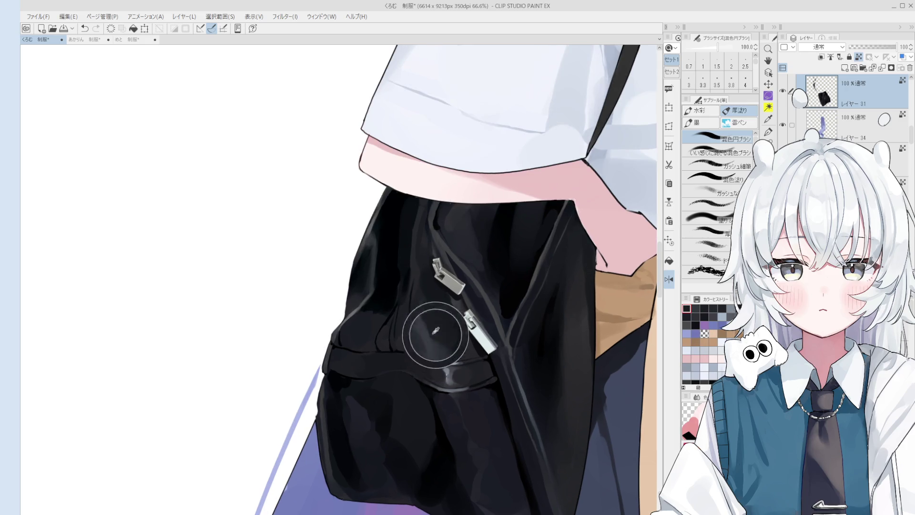
pyautogui.moveTo(433, 333); pyautogui.dragTo(437, 333)
pyautogui.press('[')
pyautogui.press('[')
pyautogui.press('[')
pyautogui.scroll(2, 439, 340)
pyautogui.keyDown('alt'); pyautogui.click(439, 347); pyautogui.keyUp('alt')
pyautogui.scroll(1, 432, 354)
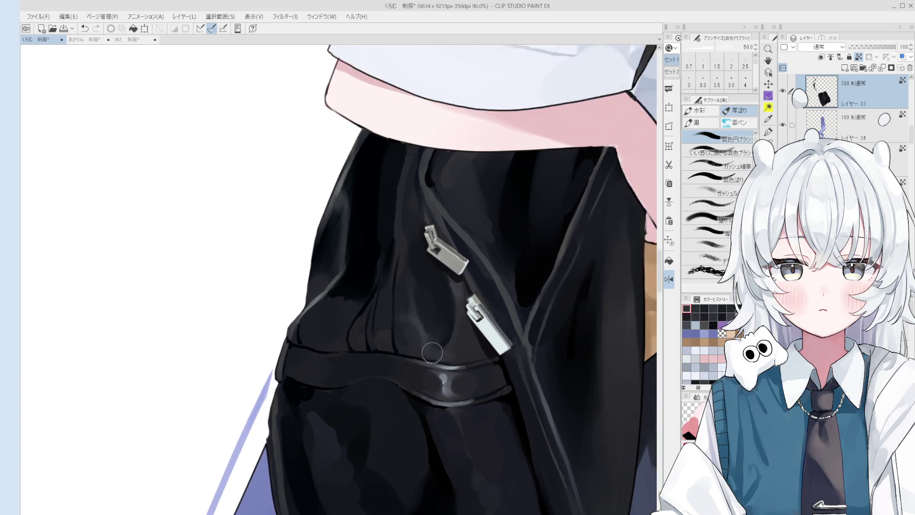
pyautogui.scroll(-1, 432, 354)
pyautogui.keyDown('alt'); pyautogui.click(418, 351); pyautogui.keyUp('alt')
pyautogui.keyDown('alt'); pyautogui.click(410, 329); pyautogui.keyUp('alt')
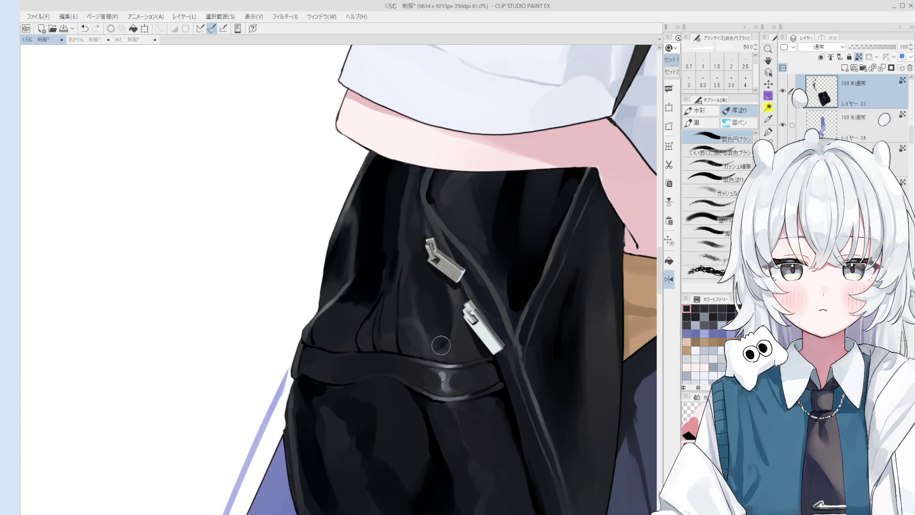
pyautogui.keyDown('alt'); pyautogui.click(413, 340); pyautogui.keyUp('alt')
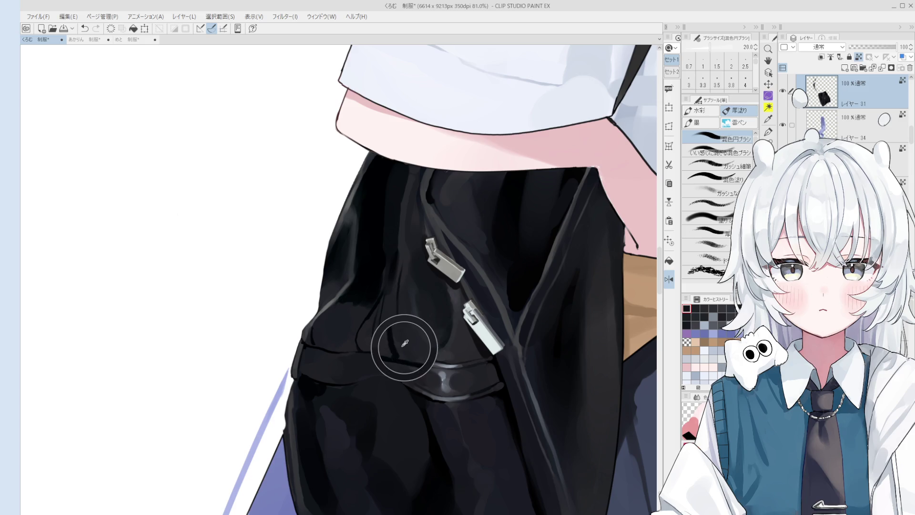
pyautogui.keyDown('alt'); pyautogui.click(404, 343); pyautogui.keyUp('alt')
# Save the illustration and rework a dark fold on the bag, undoing one stroke.
pyautogui.hotkey('ctrl', 's')
pyautogui.press(']')
pyautogui.press(']')
pyautogui.scroll(1, 406, 346)
pyautogui.moveTo(405, 349); pyautogui.dragTo(399, 360)
pyautogui.press('[')
pyautogui.keyDown('alt'); pyautogui.click(400, 347); pyautogui.keyUp('alt')
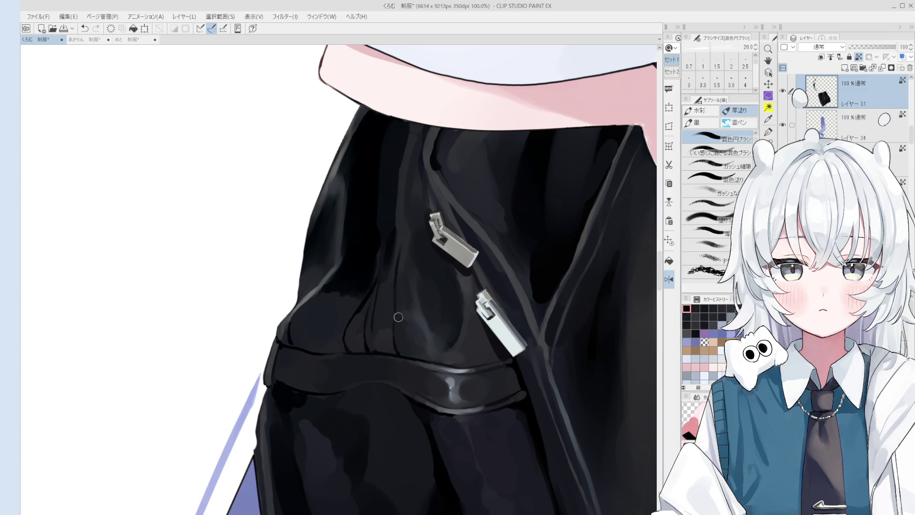
pyautogui.hotkey('ctrl', 'z')
pyautogui.click(415, 337)
pyautogui.keyDown('alt'); pyautogui.click(412, 323); pyautogui.keyUp('alt')
# Add a light grey highlight across the bag and a thin one along its crease.
pyautogui.press(']')
pyautogui.press(']')
pyautogui.press(']')
pyautogui.scroll(-3, 428, 342)
pyautogui.moveTo(431, 345); pyautogui.dragTo(468, 352)
pyautogui.keyDown('alt'); pyautogui.click(399, 324); pyautogui.keyUp('alt')
pyautogui.press('[')
pyautogui.press('[')
pyautogui.press('[')
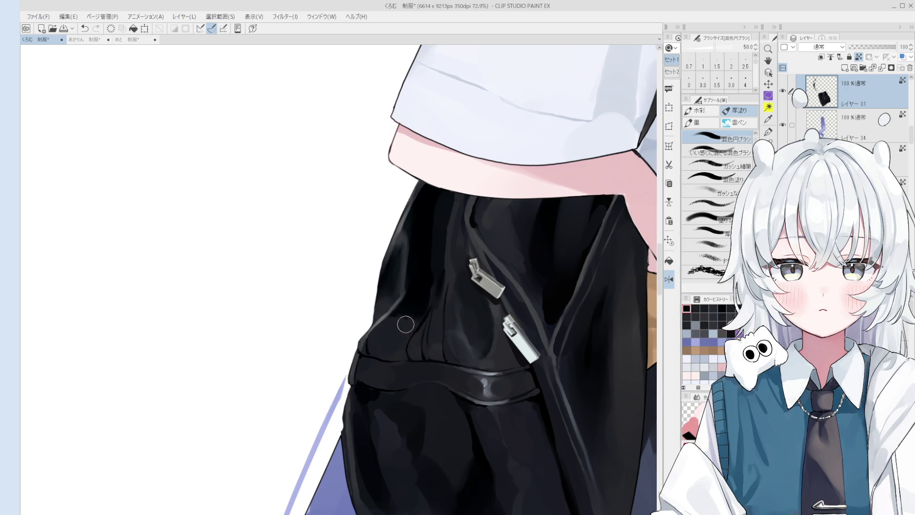
pyautogui.keyDown('alt'); pyautogui.click(388, 312); pyautogui.keyUp('alt')
pyautogui.press('[')
pyautogui.press('[')
pyautogui.press('[')
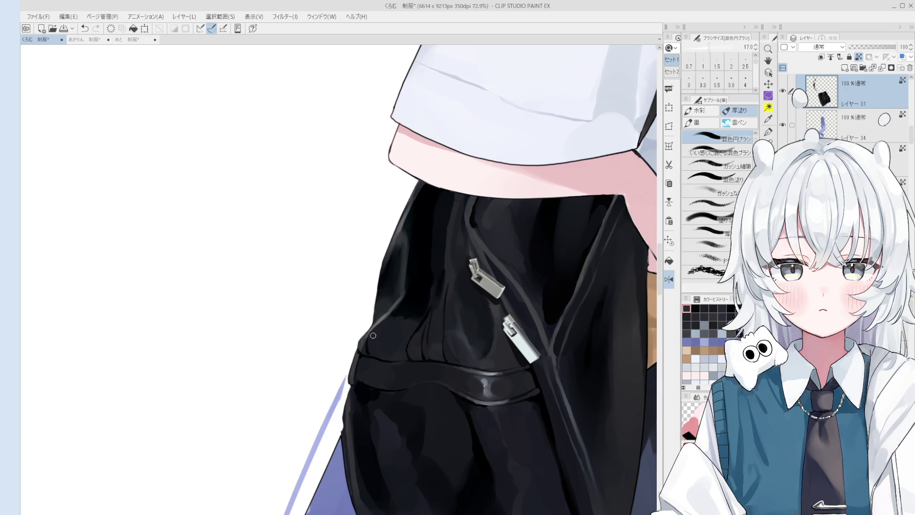
pyautogui.keyDown('alt'); pyautogui.click(383, 320); pyautogui.keyUp('alt')
pyautogui.moveTo(378, 330); pyautogui.dragTo(406, 325)
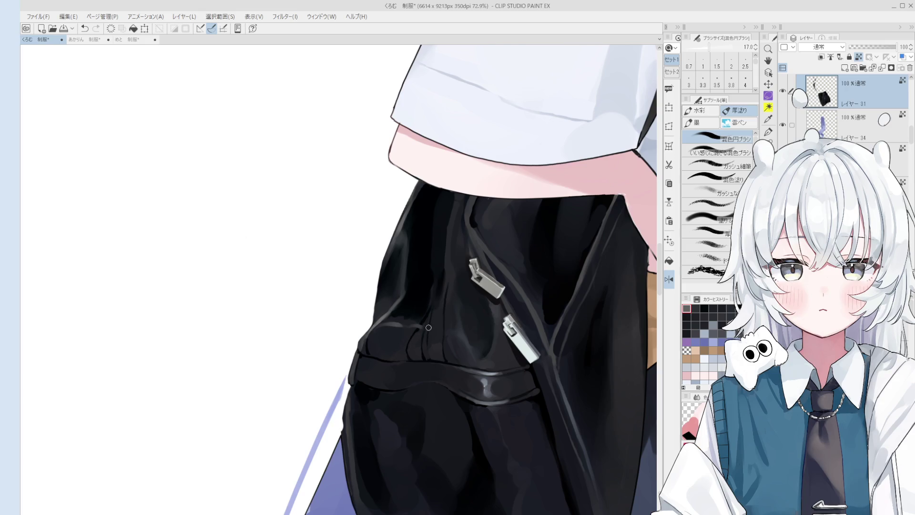
pyautogui.press('[')
pyautogui.press('[')
pyautogui.press('[')
pyautogui.moveTo(410, 349); pyautogui.dragTo(414, 334)
pyautogui.press(']')
pyautogui.press(']')
pyautogui.press(']')
pyautogui.press(']')
pyautogui.press(']')
pyautogui.press(']')
pyautogui.press(']')
# Erase stray strokes along the bag's left edge and repaint the edge in black.
pyautogui.scroll(3, 426, 405)
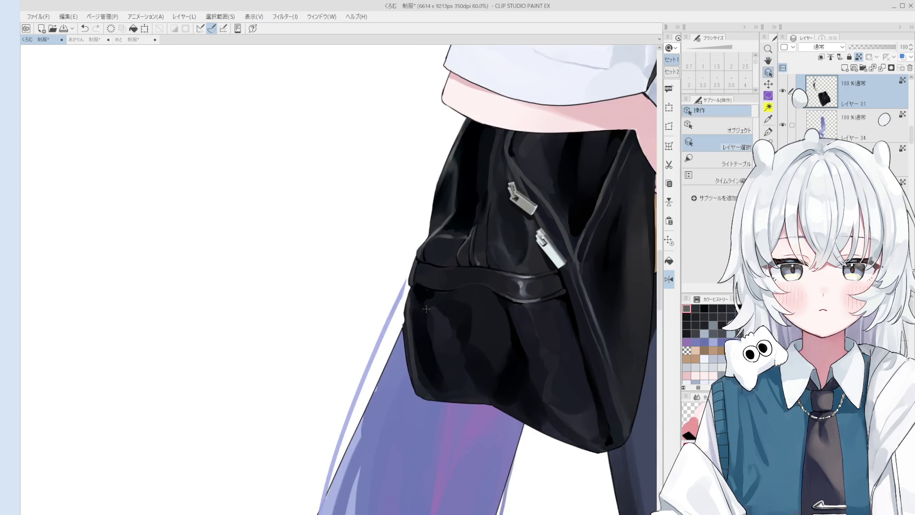
pyautogui.scroll(1, 411, 311)
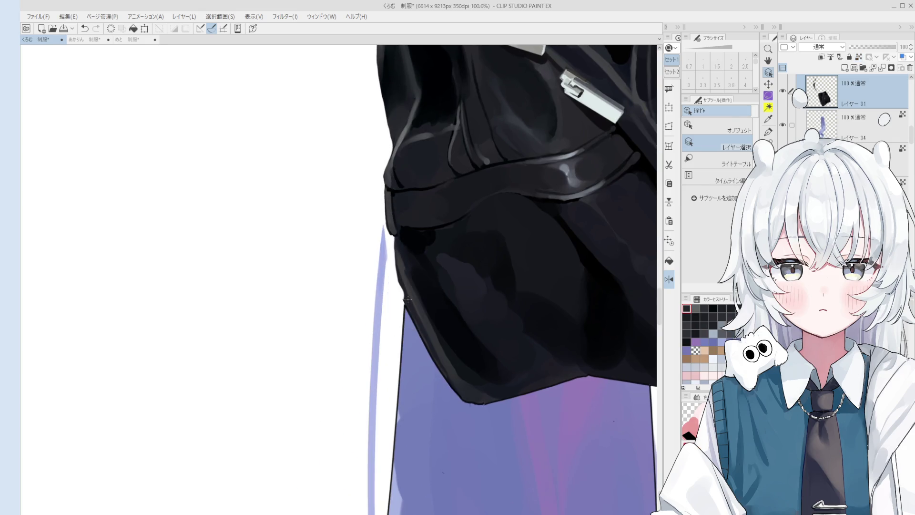
pyautogui.press('b')
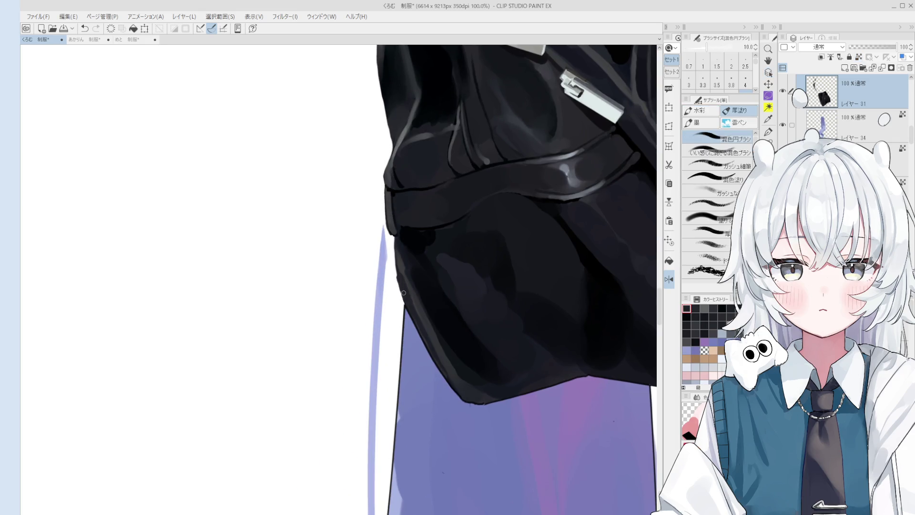
pyautogui.press('e')
pyautogui.moveTo(392, 243); pyautogui.dragTo(403, 298)
pyautogui.press('[')
pyautogui.scroll(-1, 403, 275)
pyautogui.press('e')
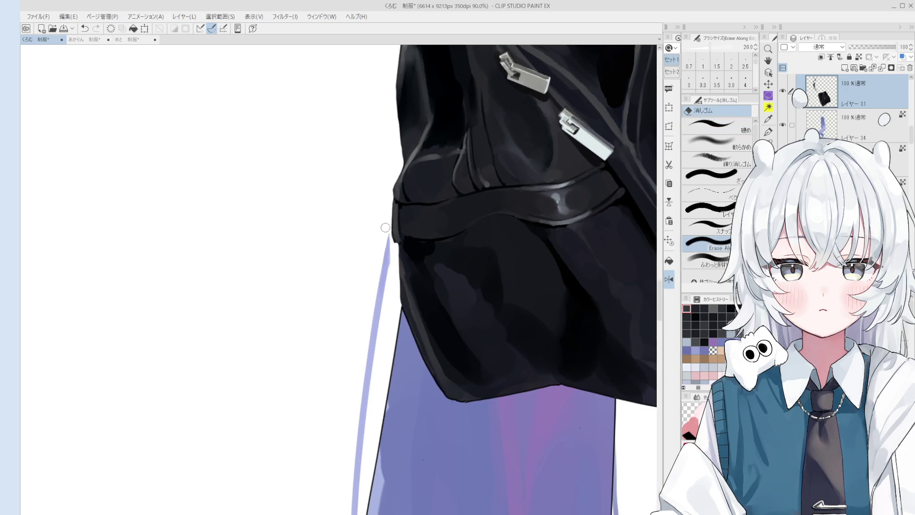
pyautogui.press('b')
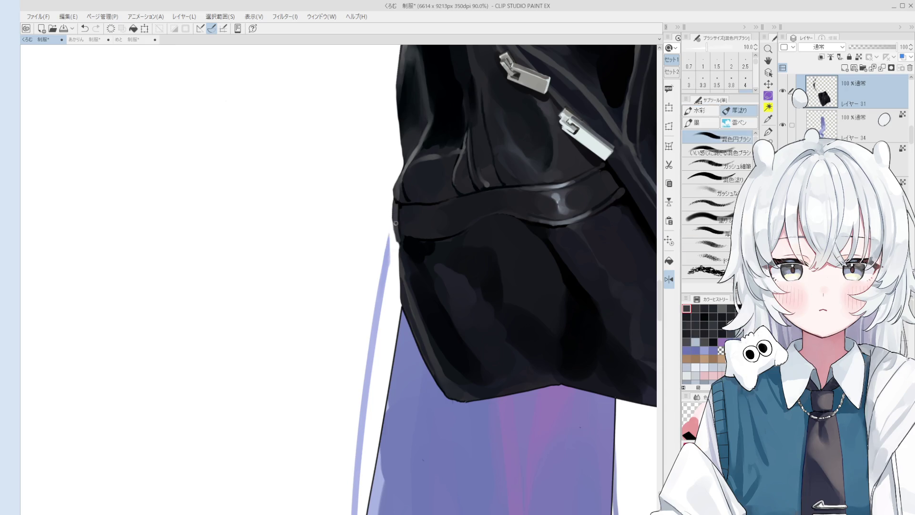
pyautogui.keyDown('alt'); pyautogui.click(394, 256); pyautogui.keyUp('alt')
pyautogui.moveTo(399, 241); pyautogui.dragTo(406, 307)
pyautogui.scroll(-5, 404, 285)
pyautogui.scroll(-3, 443, 326)
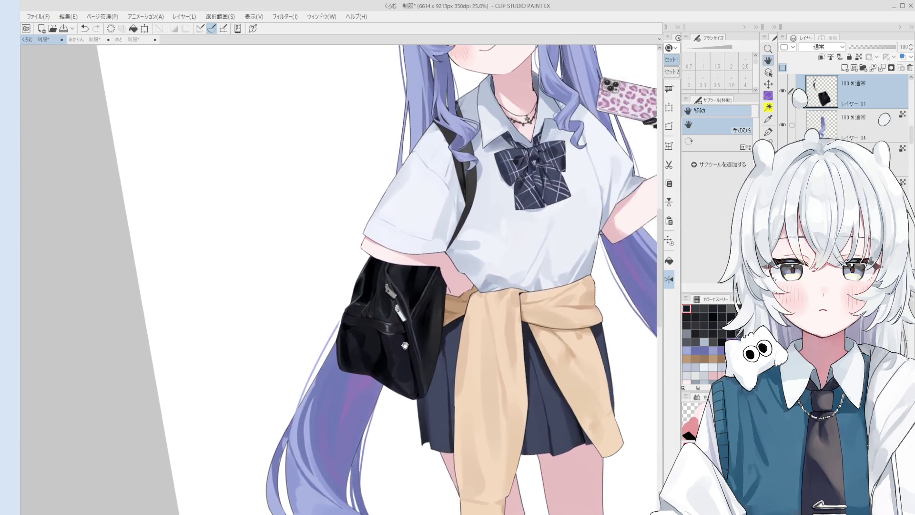
# Undo the mark beside the upper zipper pull and erase the leftover spot there.
pyautogui.scroll(8, 441, 327)
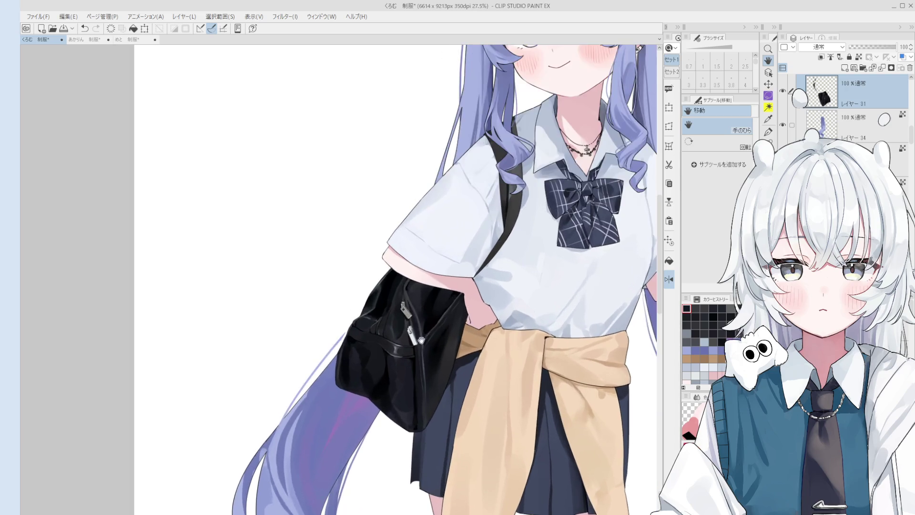
pyautogui.press('[')
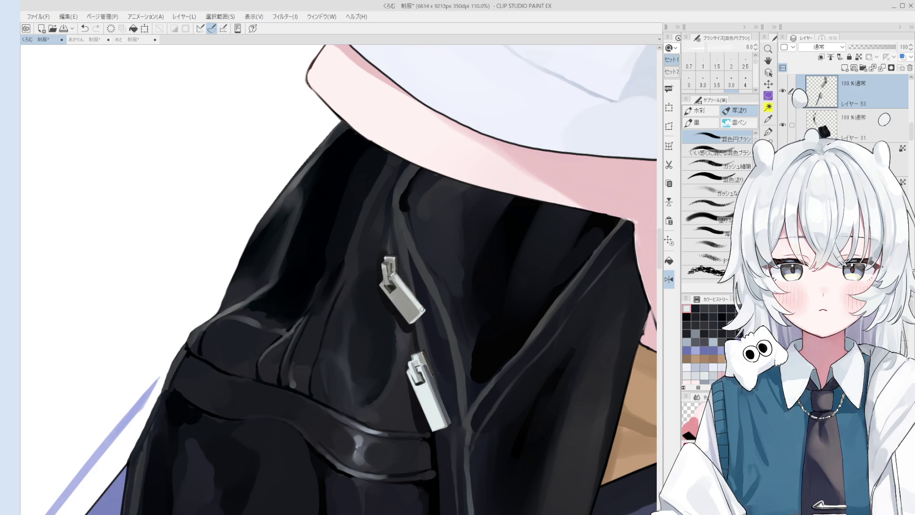
pyautogui.scroll(-5, 430, 324)
pyautogui.scroll(5, 434, 327)
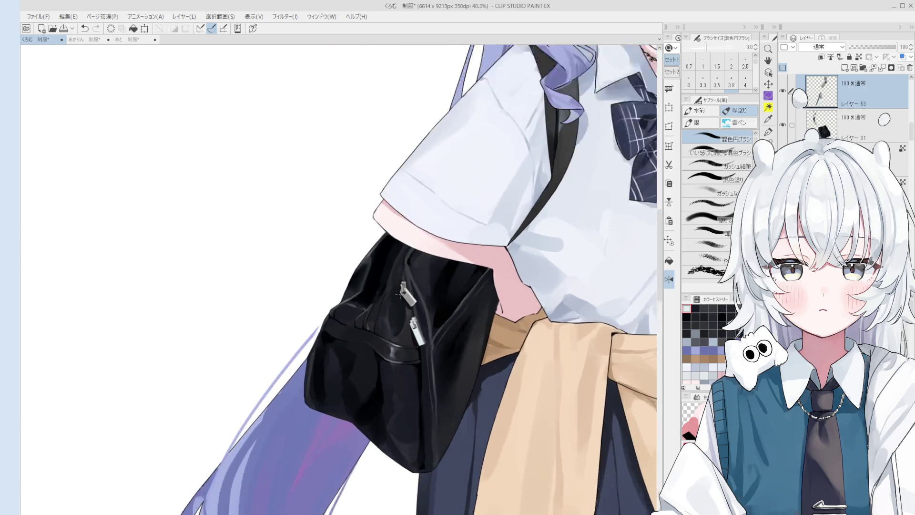
pyautogui.scroll(2, 415, 305)
pyautogui.press('[')
pyautogui.hotkey('ctrl', 'z')
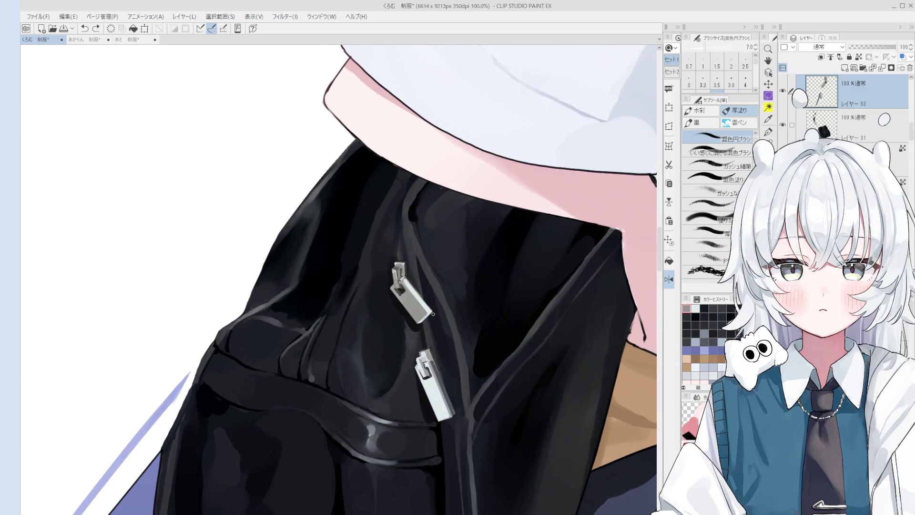
pyautogui.press('e')
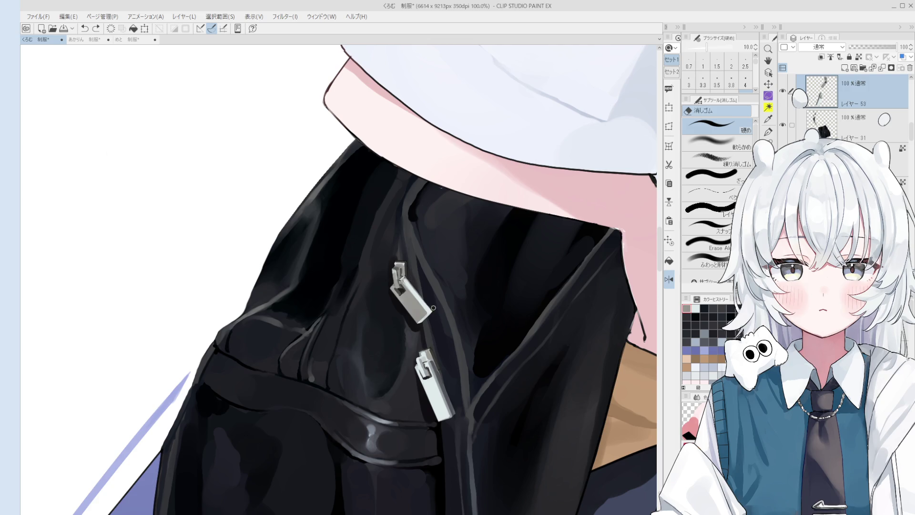
pyautogui.click(433, 314)
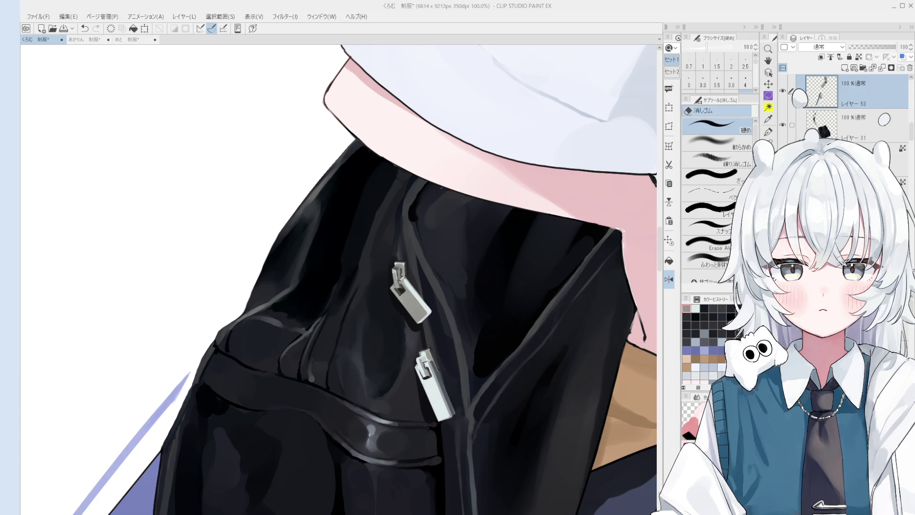
# Rotate the canvas view around the bag's upper zipper pull.
pyautogui.press('-')
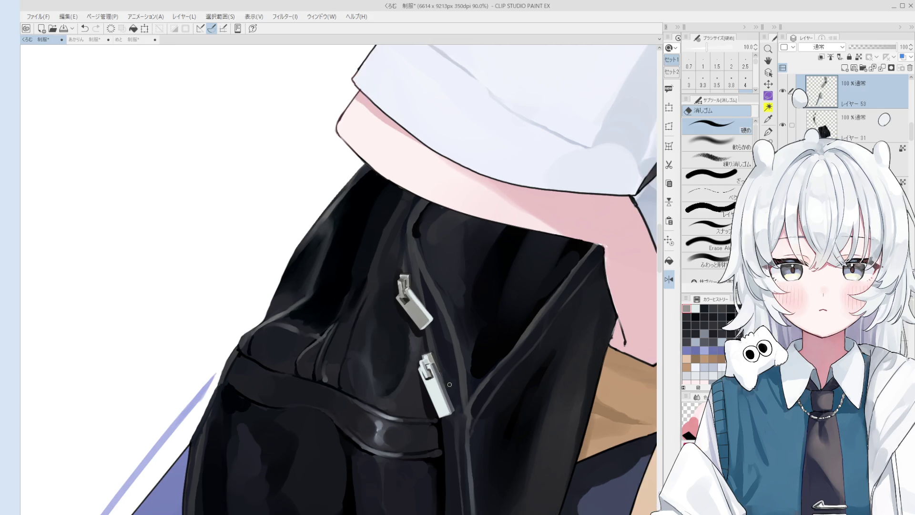
# Zoom out, return to a fine brush, and sample greys from the upper and lower zipper pulls.
pyautogui.hotkey('ctrl', '-')
pyautogui.press('o')
pyautogui.scroll(5, 470, 339)
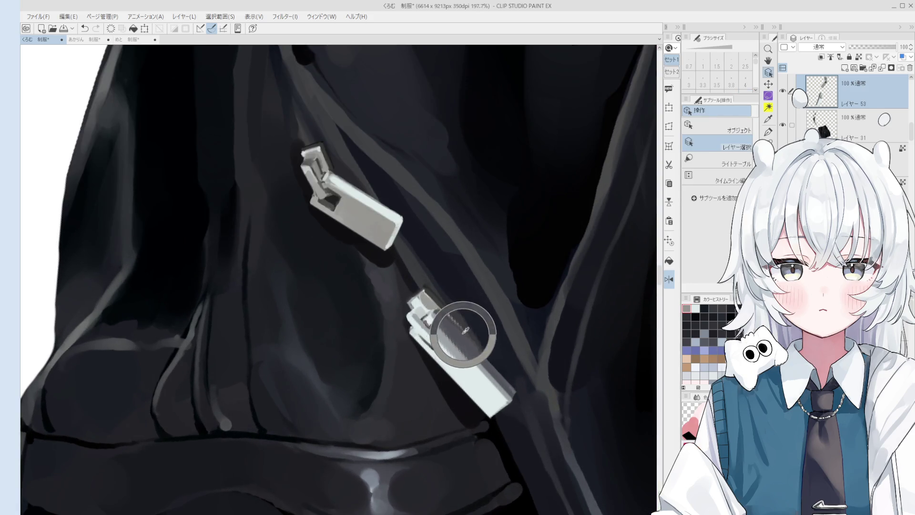
pyautogui.press('e')
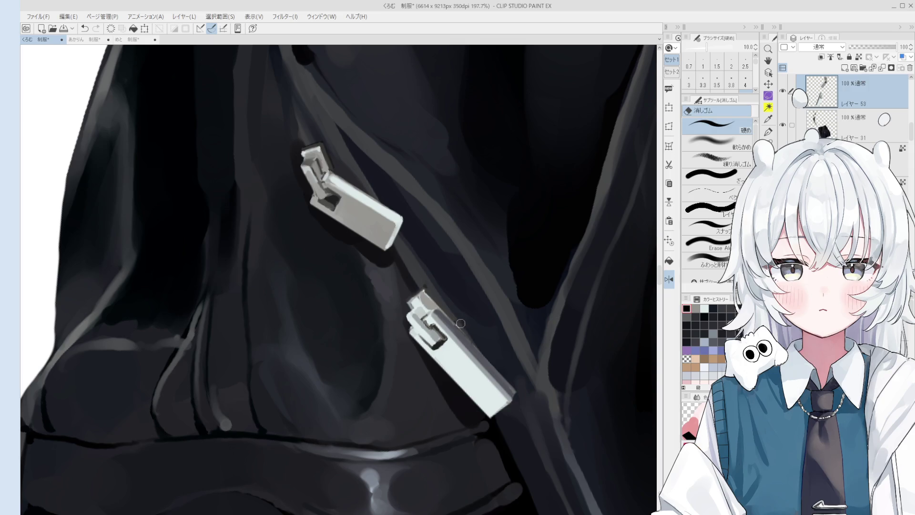
pyautogui.scroll(-1, 462, 326)
pyautogui.scroll(3, 452, 316)
pyautogui.press('b')
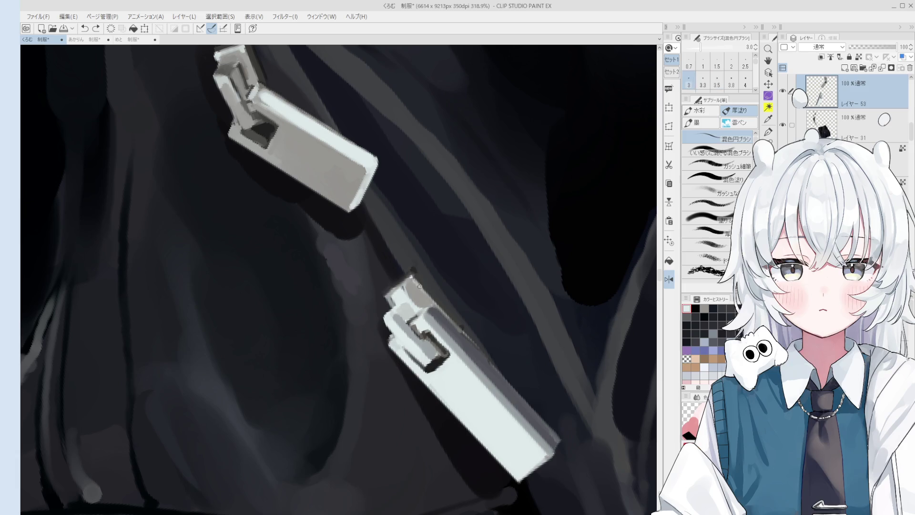
pyautogui.scroll(-2, 413, 282)
pyautogui.press('[')
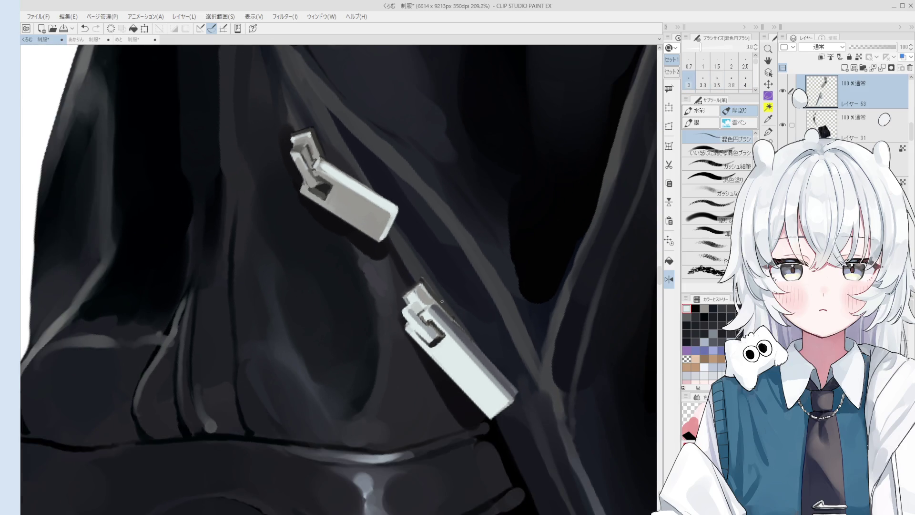
pyautogui.scroll(-2, 436, 295)
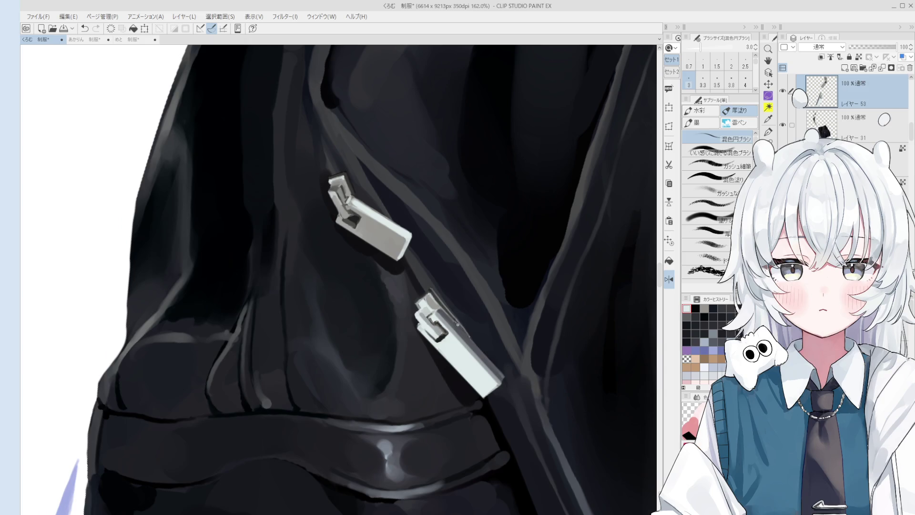
pyautogui.scroll(2, 432, 294)
pyautogui.keyDown('alt'); pyautogui.click(441, 307); pyautogui.keyUp('alt')
pyautogui.keyDown('alt'); pyautogui.click(441, 310); pyautogui.keyUp('alt')
pyautogui.press(']')
pyautogui.press(']')
pyautogui.press(']')
pyautogui.keyDown('alt'); pyautogui.click(432, 311); pyautogui.keyUp('alt')
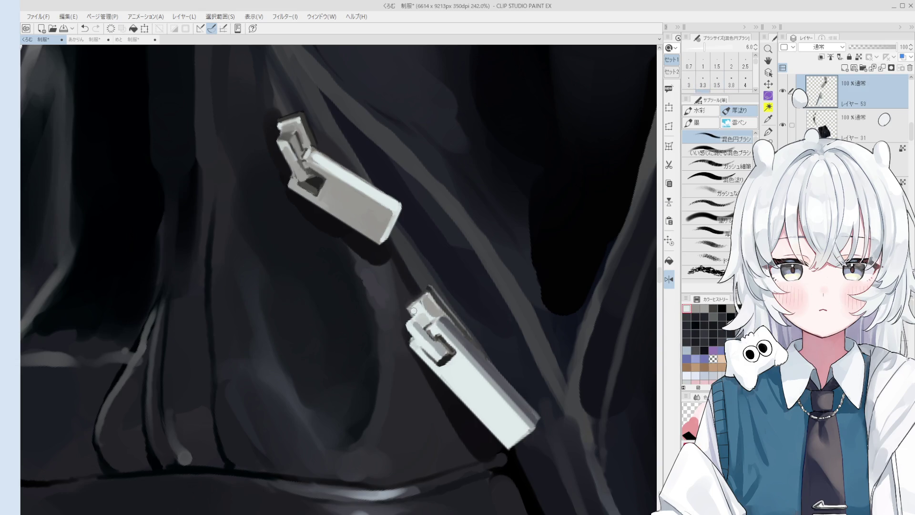
# Tune the brush size and frame the bow and bag around the zipper pulls.
pyautogui.press('[')
pyautogui.press('[')
pyautogui.press('[')
pyautogui.press(']')
pyautogui.press('[')
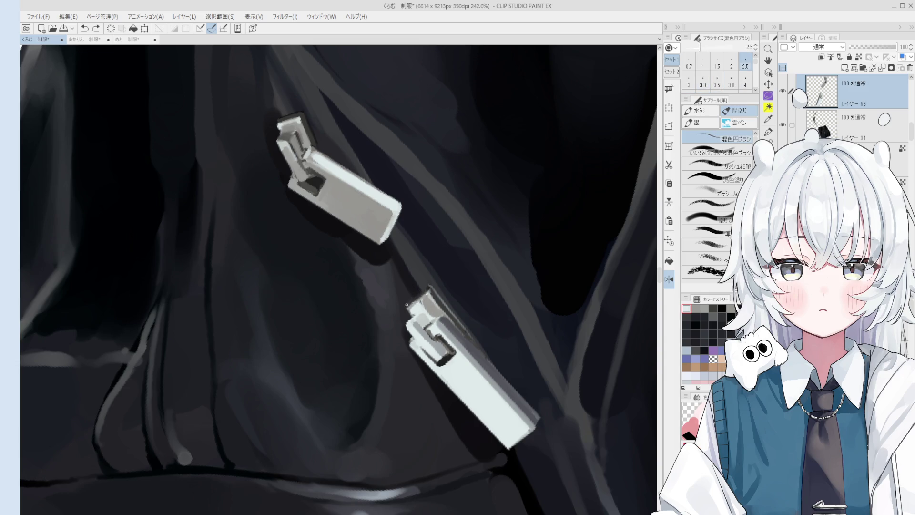
pyautogui.scroll(-5, 455, 336)
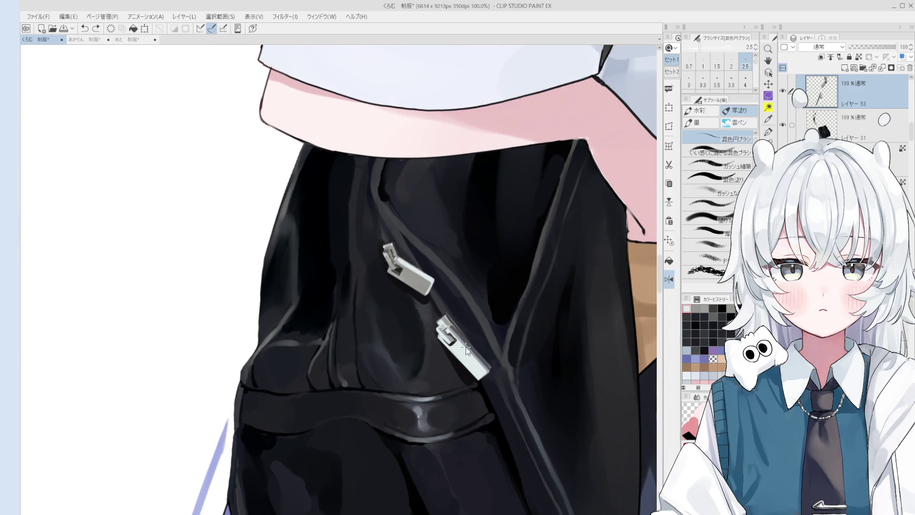
pyautogui.scroll(-3, 465, 346)
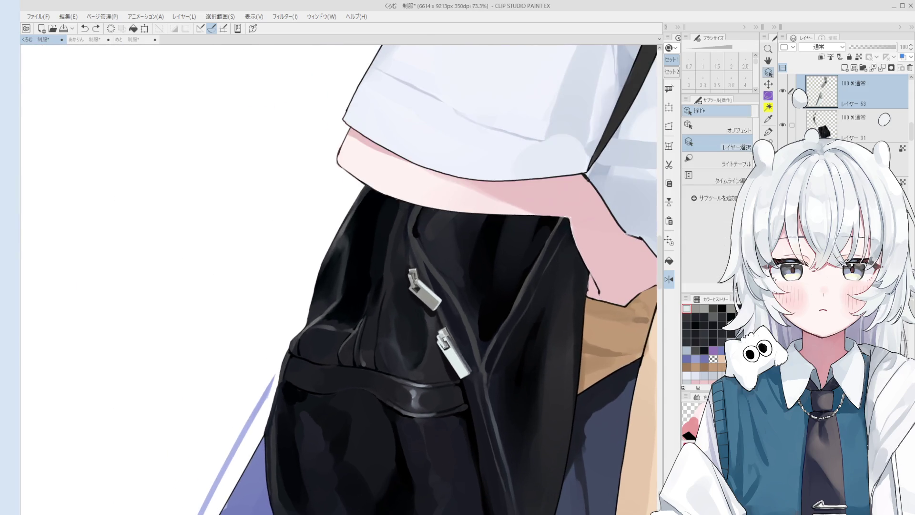
pyautogui.scroll(6, 441, 312)
pyautogui.scroll(1, 407, 250)
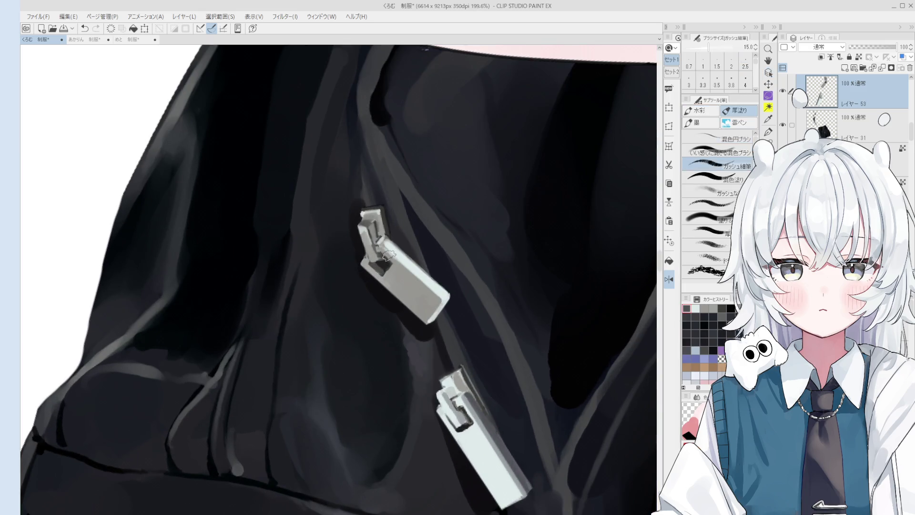
pyautogui.press(']')
pyautogui.press(']')
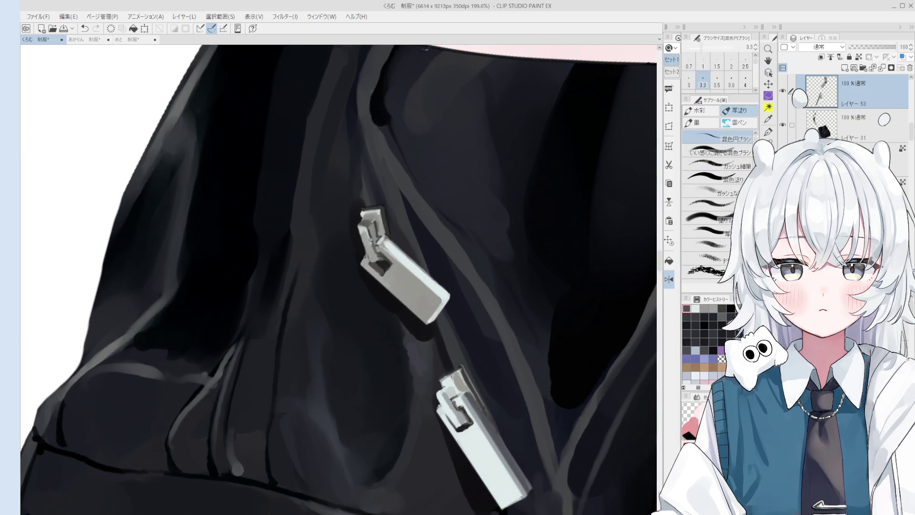
pyautogui.press(']')
pyautogui.press(']')
pyautogui.press(']')
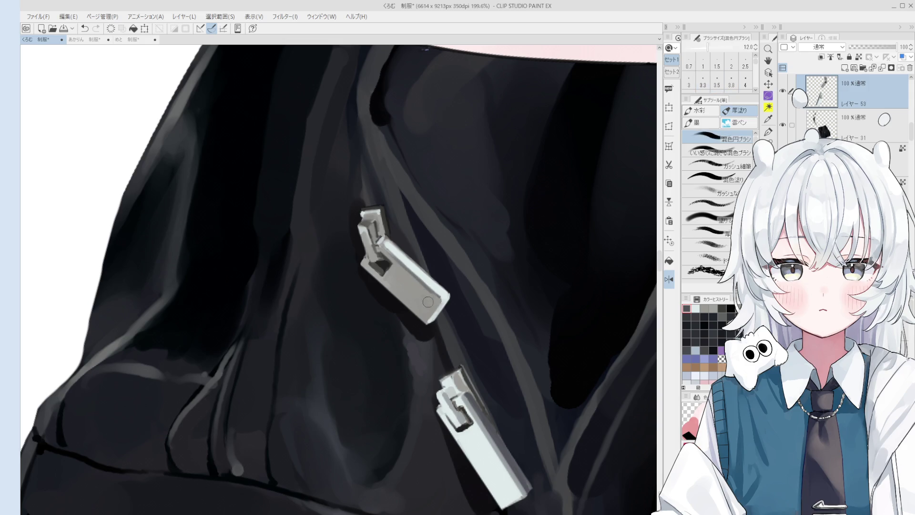
pyautogui.scroll(-1, 418, 294)
pyautogui.scroll(-1, 418, 294)
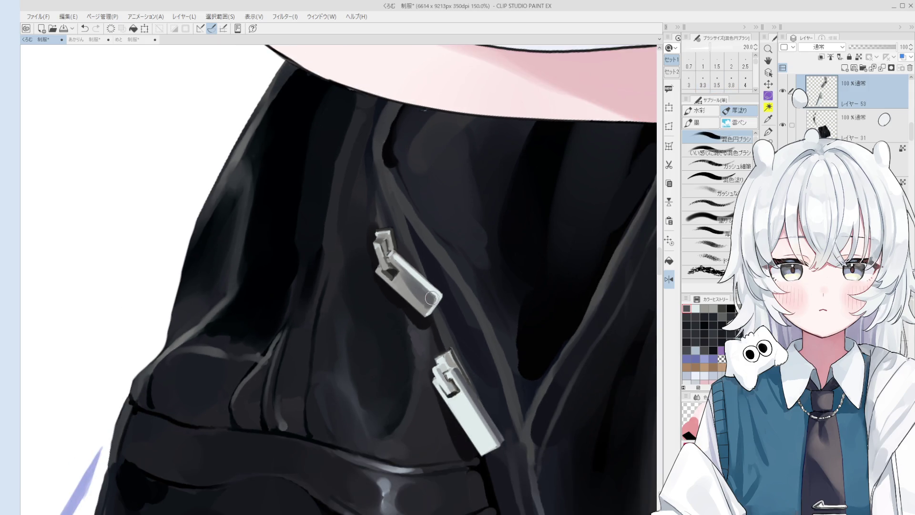
pyautogui.scroll(-1, 432, 299)
pyautogui.press('[')
pyautogui.press('[')
pyautogui.scroll(-1, 423, 305)
pyautogui.scroll(-2, 423, 306)
pyautogui.press(']')
pyautogui.press(']')
pyautogui.scroll(-3, 421, 296)
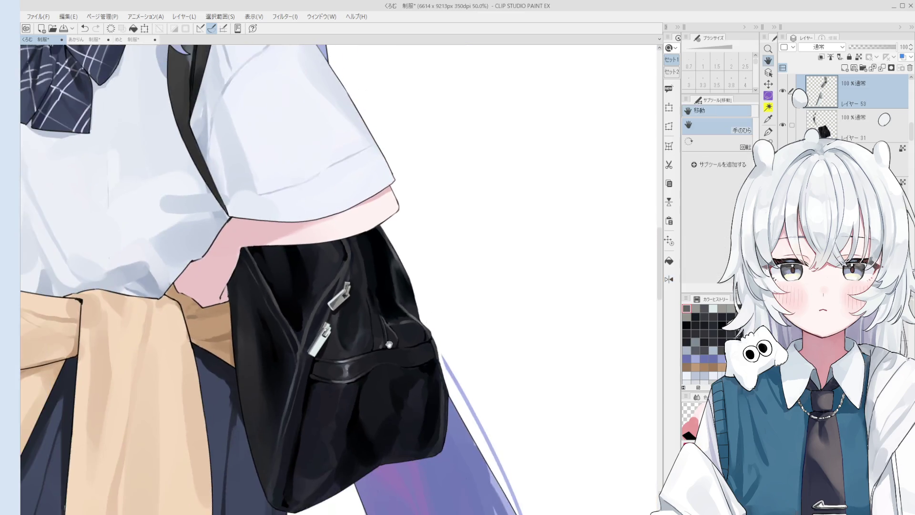
pyautogui.moveTo(358, 314); pyautogui.dragTo(429, 332)
# Paint grey strokes on the zipper pull and lighten its darker smear.
pyautogui.press('b')
pyautogui.scroll(4, 406, 316)
pyautogui.scroll(3, 406, 316)
pyautogui.moveTo(406, 315); pyautogui.dragTo(410, 298)
pyautogui.press('[')
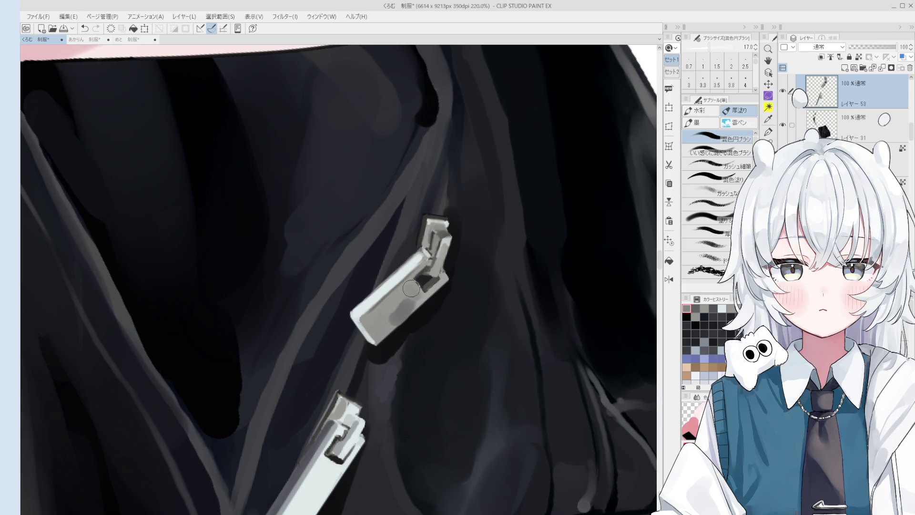
pyautogui.moveTo(377, 329); pyautogui.dragTo(409, 293)
pyautogui.keyDown('alt'); pyautogui.click(397, 305); pyautogui.keyUp('alt')
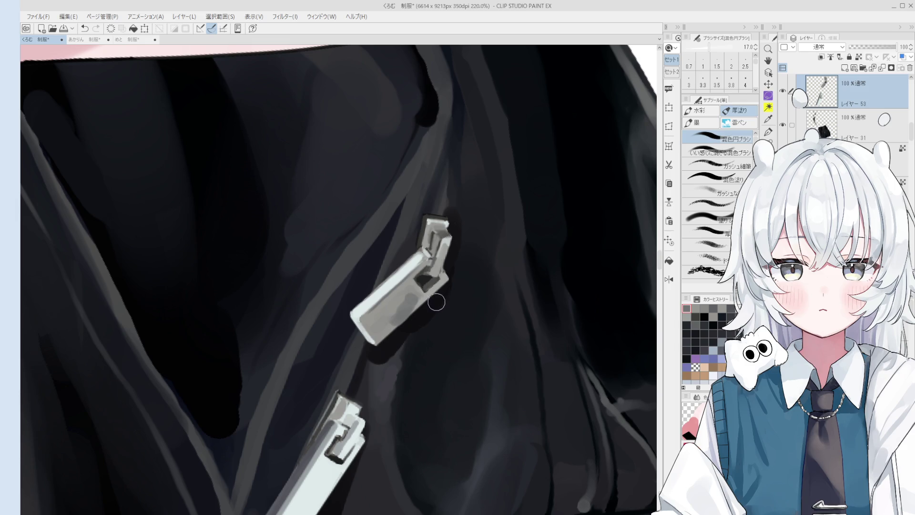
# Paint more grey shading down the upper zipper pull's tab face with a smaller brush.
pyautogui.scroll(3, 408, 321)
pyautogui.moveTo(390, 292)
pyautogui.mouseDown()
pyautogui.moveTo(415, 232)
pyautogui.moveTo(398, 267)
pyautogui.moveTo(408, 296)
pyautogui.moveTo(418, 270)
pyautogui.mouseUp()
pyautogui.scroll(-1, 418, 270)
pyautogui.press('[')
pyautogui.press('[')
pyautogui.press('[')
pyautogui.moveTo(401, 238)
pyautogui.mouseDown()
pyautogui.moveTo(379, 238)
pyautogui.moveTo(409, 302)
pyautogui.mouseUp()
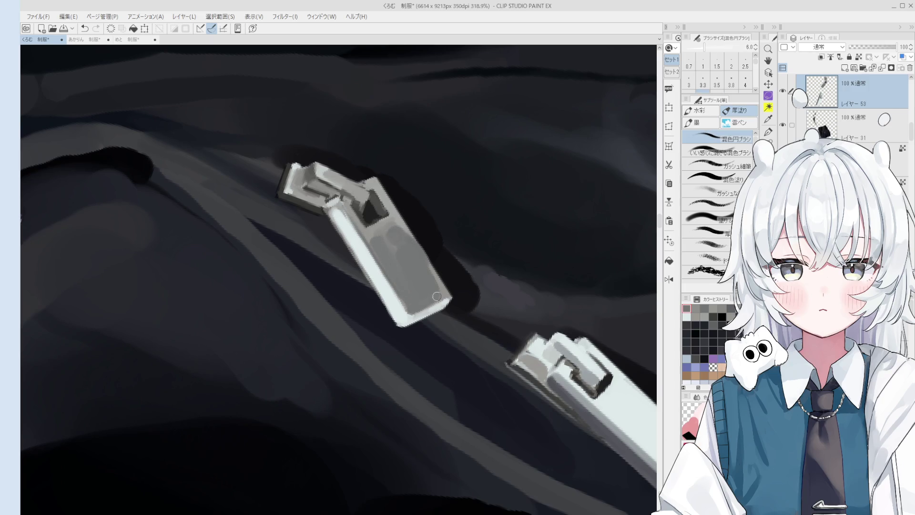
pyautogui.scroll(-3, 405, 251)
pyautogui.scroll(-2, 420, 263)
pyautogui.press('[')
pyautogui.press('[')
pyautogui.press(']')
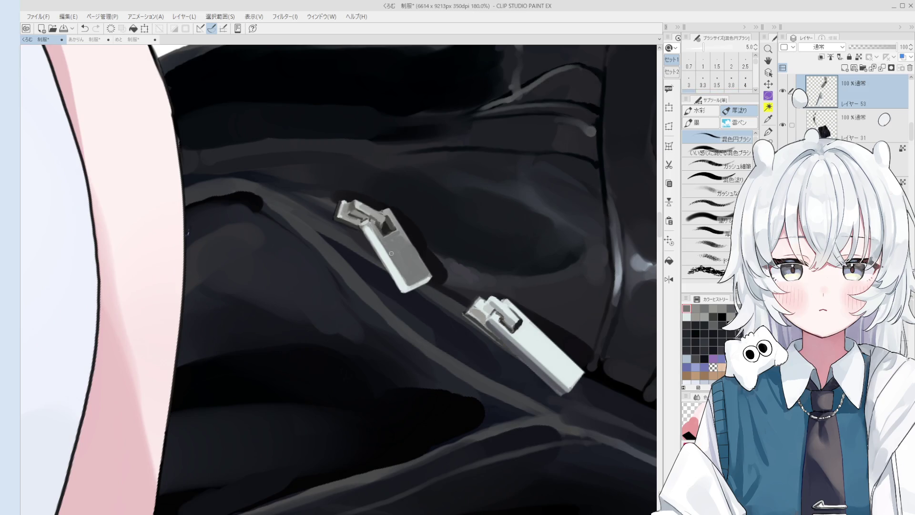
pyautogui.scroll(-3, 395, 246)
pyautogui.press('h')
pyautogui.scroll(-2, 489, 307)
pyautogui.scroll(-1, 482, 329)
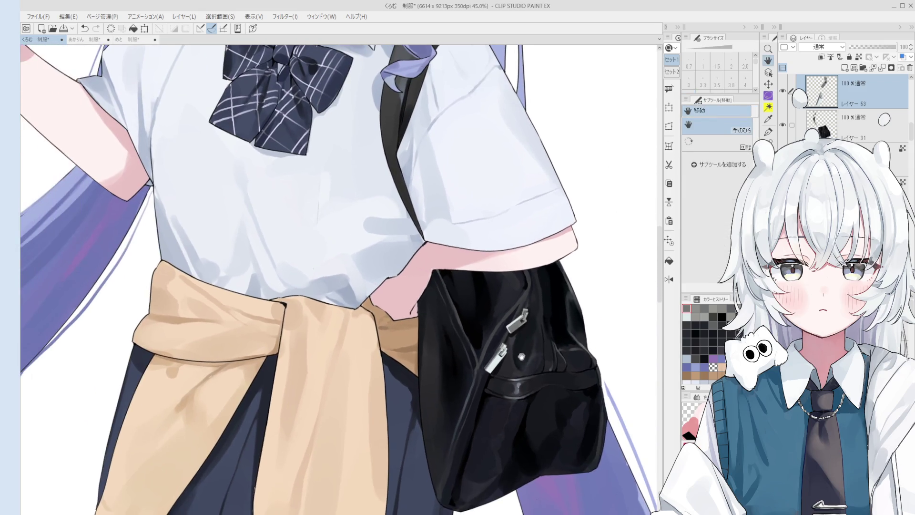
# Lasso the end of the upper zipper pull and free-transform it, stretching and skewing its corners.
pyautogui.scroll(-3, 482, 329)
pyautogui.scroll(-1, 525, 388)
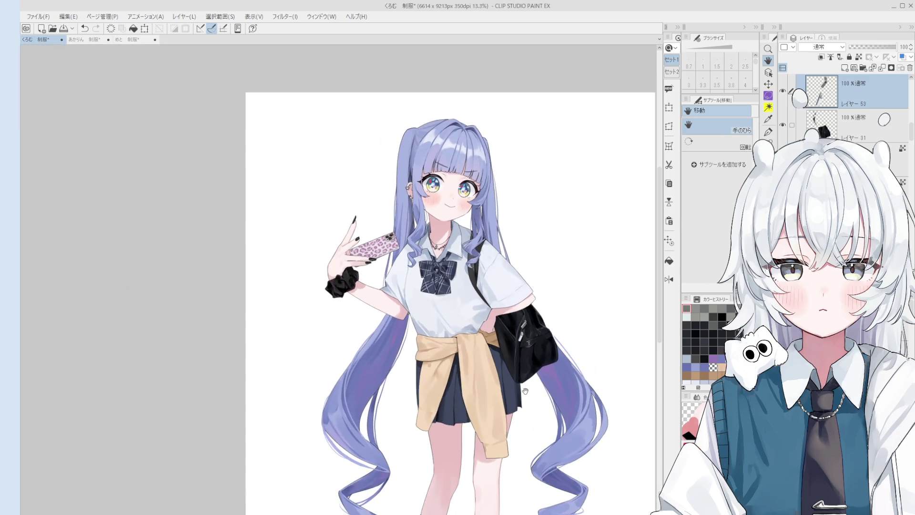
pyautogui.scroll(2, 553, 386)
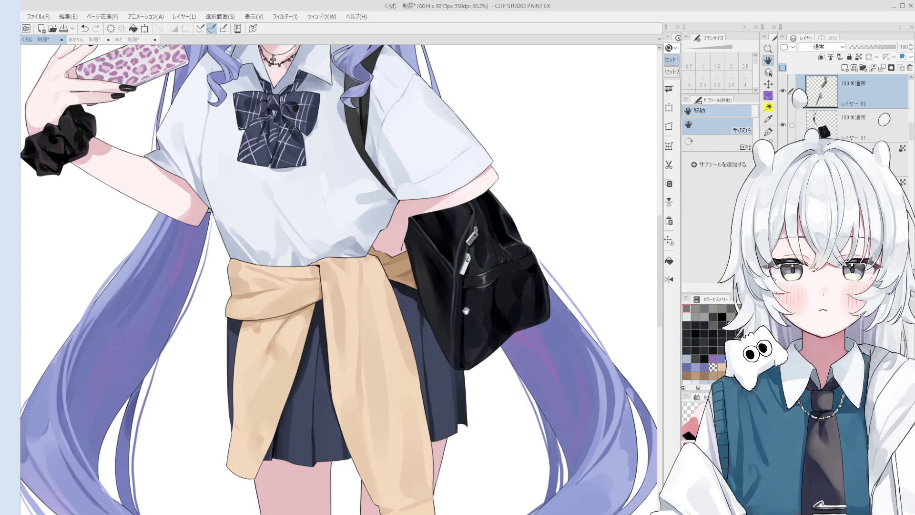
pyautogui.moveTo(455, 325); pyautogui.dragTo(482, 331)
pyautogui.scroll(2, 498, 253)
pyautogui.scroll(1, 498, 250)
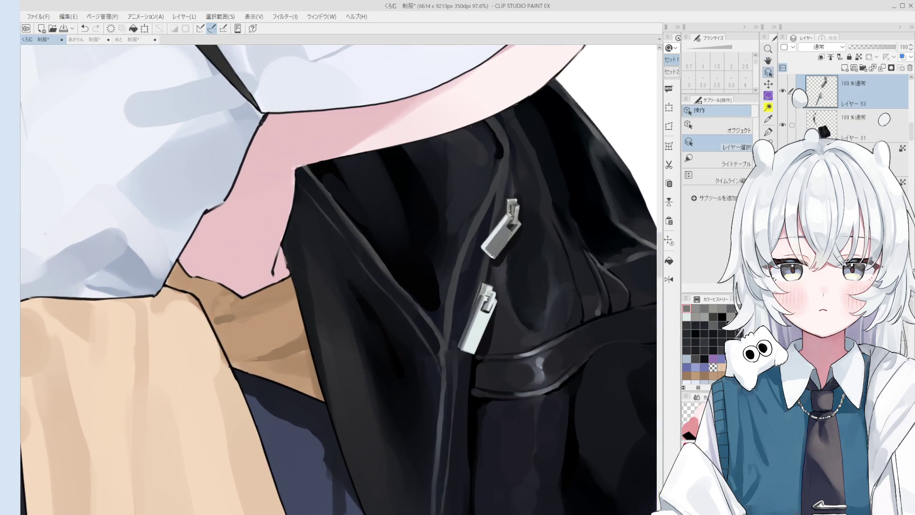
pyautogui.press('m')
pyautogui.moveTo(479, 238); pyautogui.dragTo(481, 241)
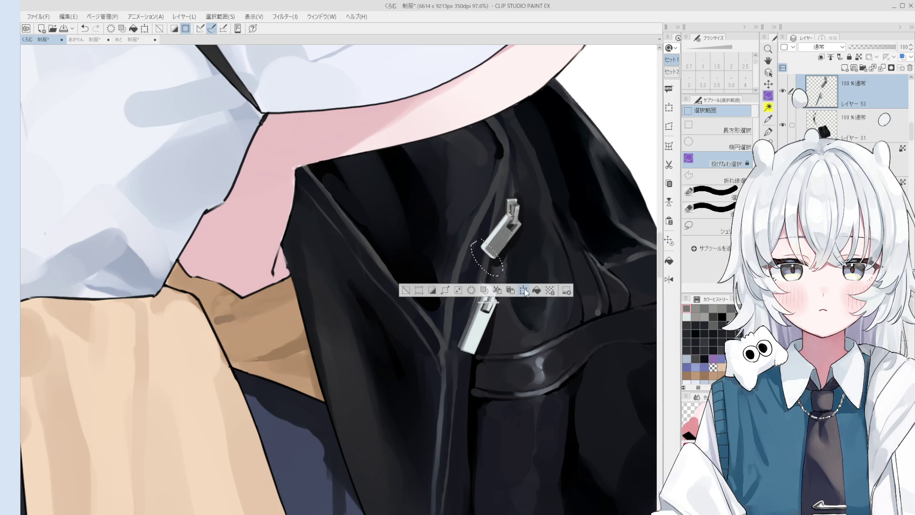
pyautogui.scroll(1, 525, 294)
pyautogui.click(524, 291)
pyautogui.moveTo(486, 260); pyautogui.dragTo(490, 257)
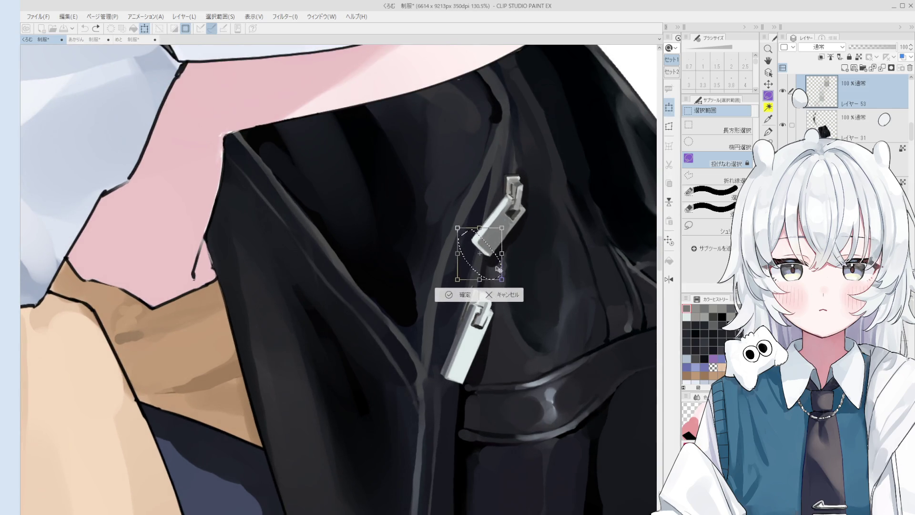
pyautogui.press('ctrl')
pyautogui.moveTo(459, 280)
pyautogui.mouseDown()
pyautogui.moveTo(452, 284)
pyautogui.moveTo(448, 261)
pyautogui.moveTo(466, 294)
pyautogui.mouseUp()
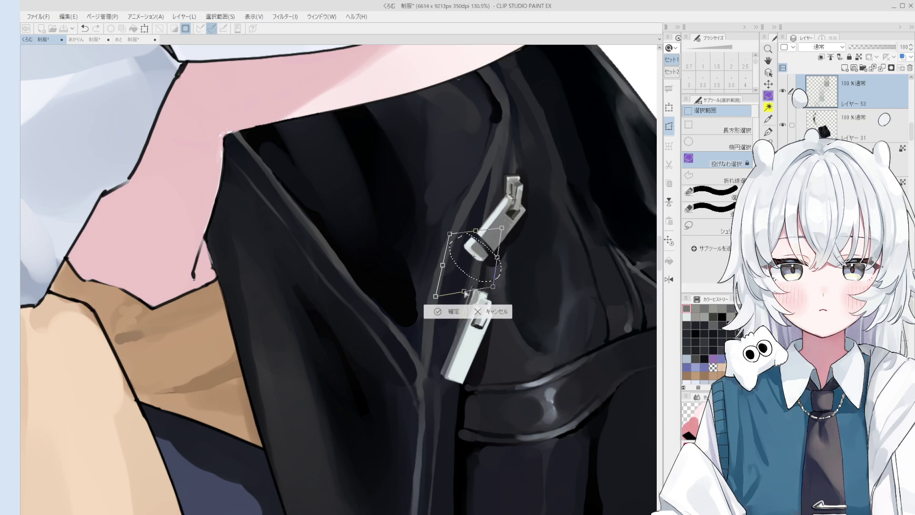
pyautogui.moveTo(502, 229); pyautogui.dragTo(524, 209)
pyautogui.press('Return')
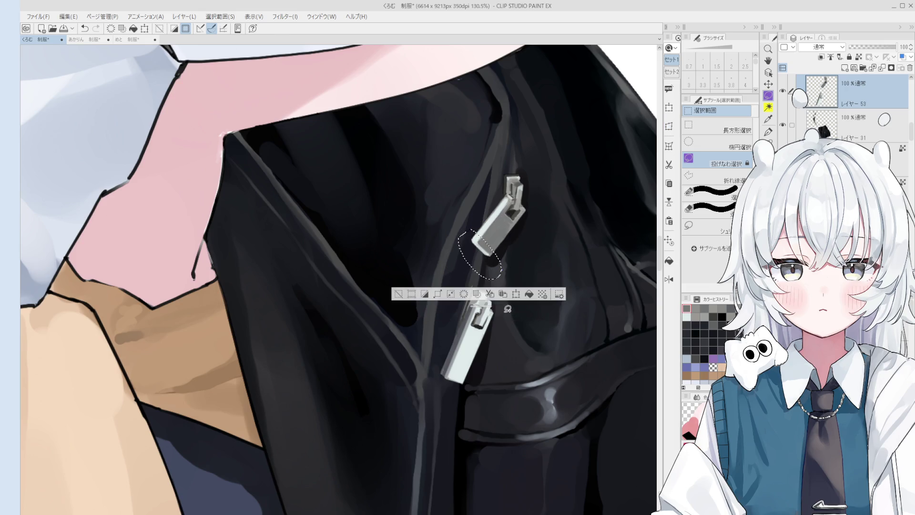
# Shift the reshaped zipper piece down and left, confirm it, and clear the selection.
pyautogui.click(516, 294)
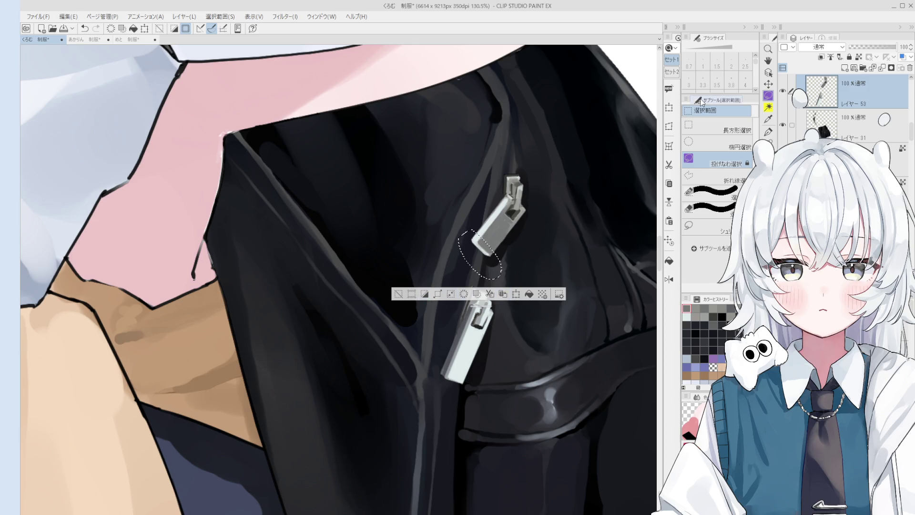
pyautogui.moveTo(483, 278); pyautogui.dragTo(479, 285)
pyautogui.click(443, 301)
pyautogui.click(403, 305)
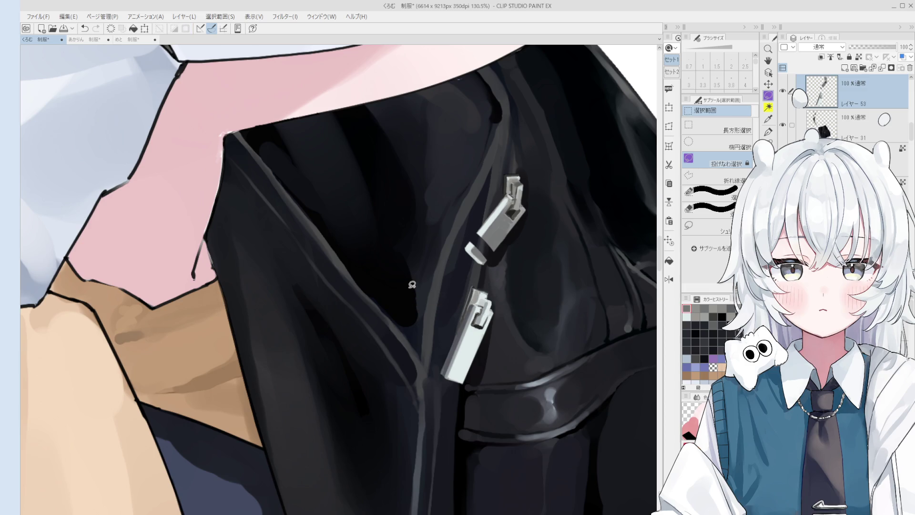
pyautogui.press('o')
# Paint the pull's dark gap solid grey using a grey sampled from the zipper.
pyautogui.scroll(2, 483, 228)
pyautogui.press('b')
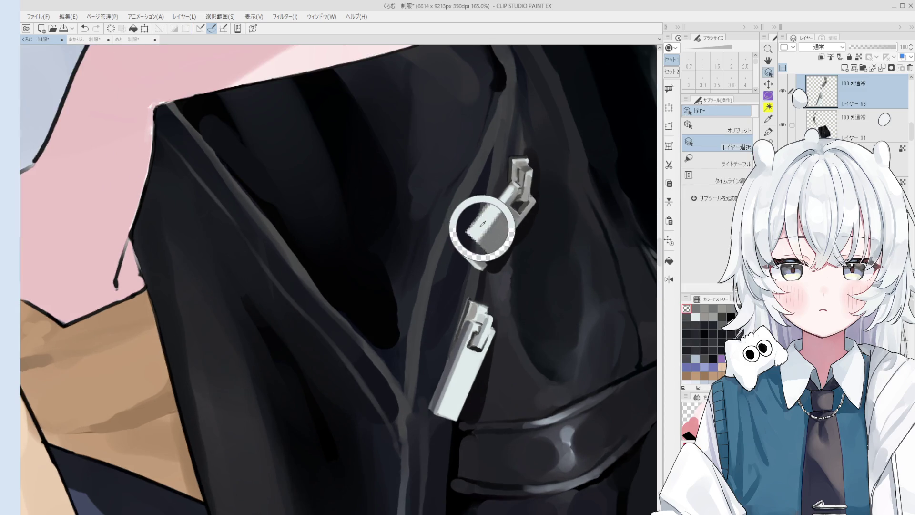
pyautogui.scroll(2, 480, 225)
pyautogui.keyDown('alt'); pyautogui.click(490, 208); pyautogui.keyUp('alt')
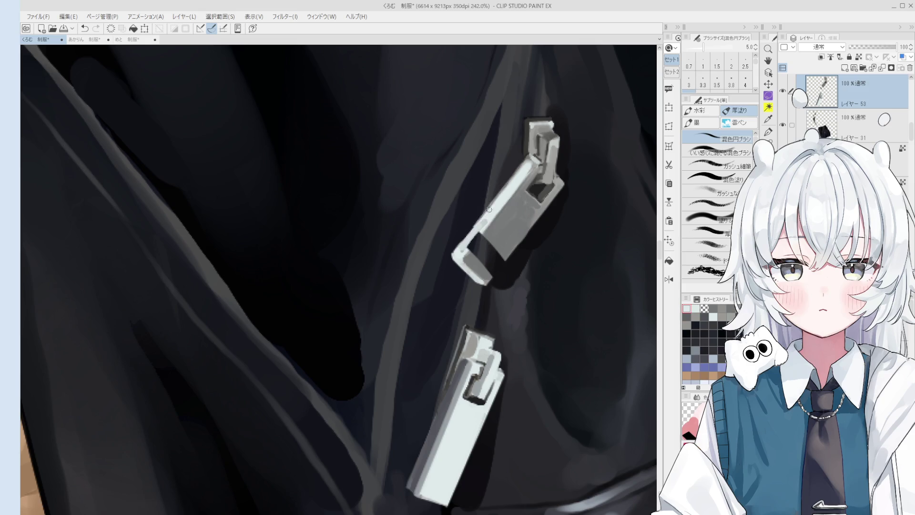
pyautogui.keyDown('alt'); pyautogui.click(493, 230); pyautogui.keyUp('alt')
pyautogui.press(']')
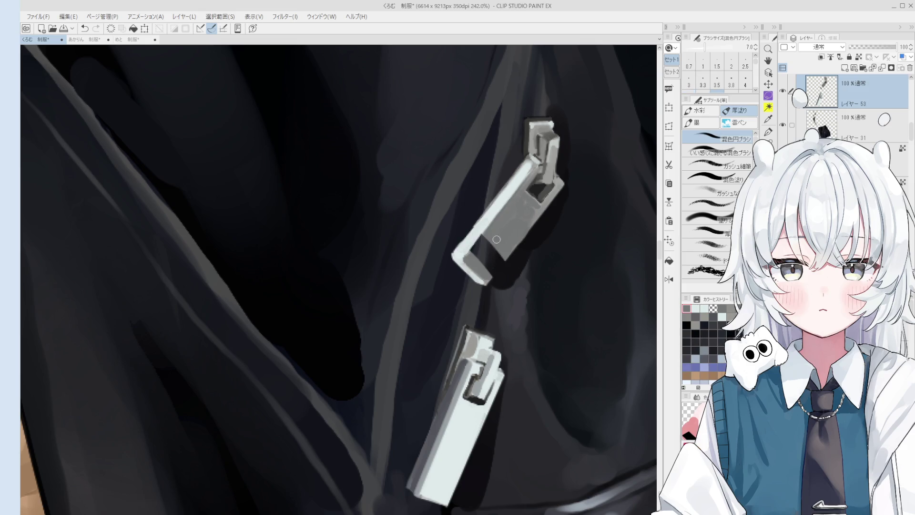
pyautogui.moveTo(489, 233); pyautogui.dragTo(490, 264)
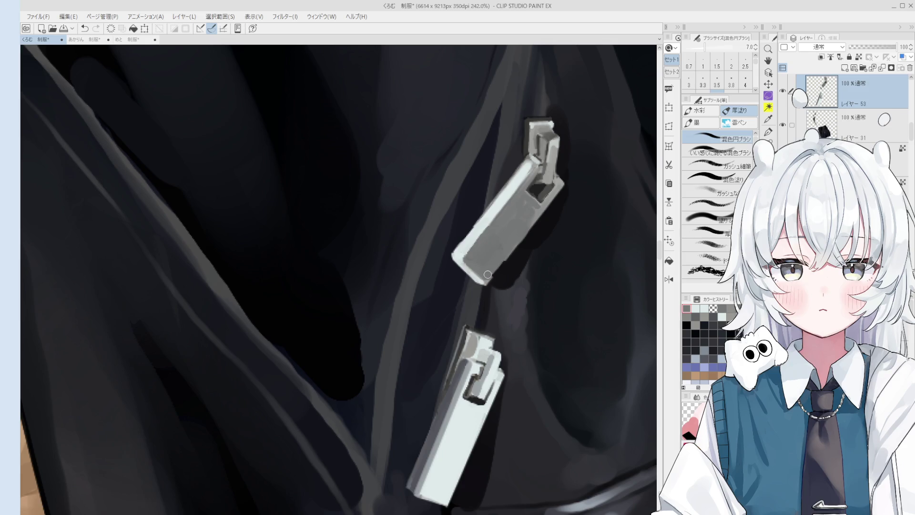
pyautogui.scroll(-5, 496, 260)
pyautogui.scroll(4, 499, 255)
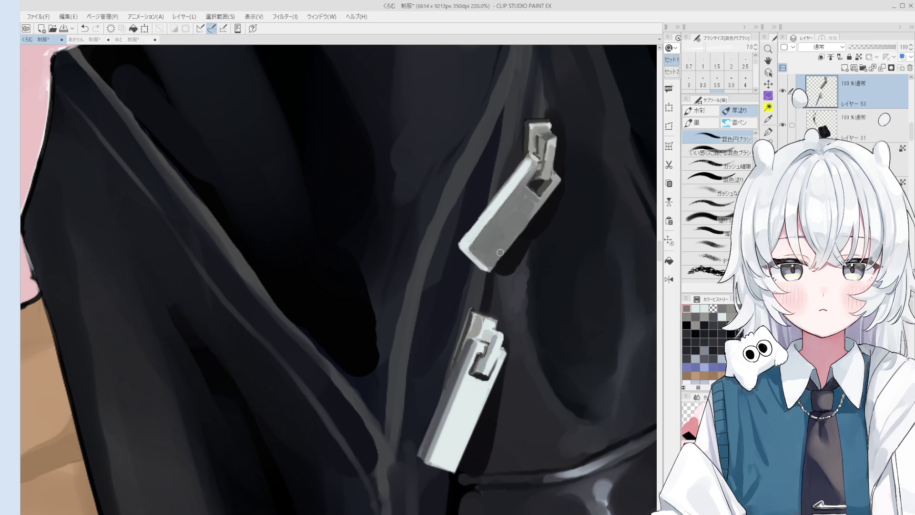
pyautogui.scroll(-8, 499, 254)
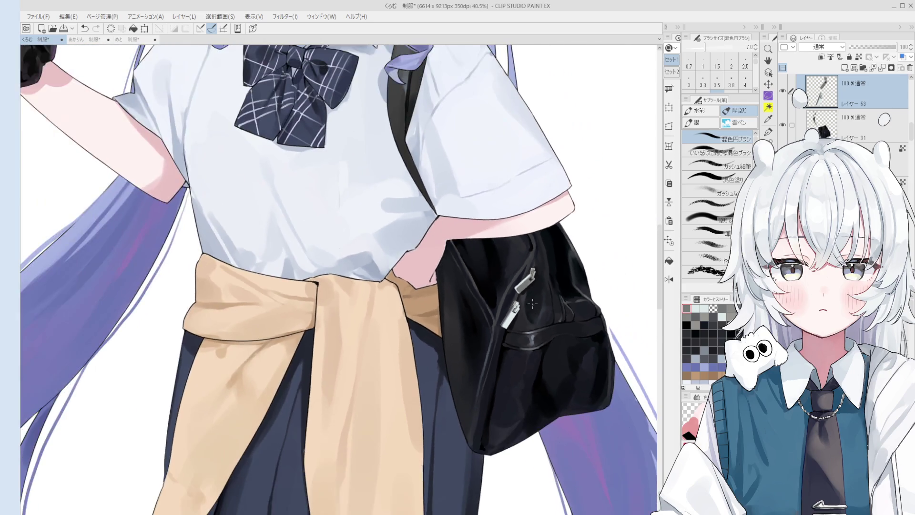
# Return the view to upright and make Layer 15, the underarm corner's layer, active.
pyautogui.scroll(-4, 533, 305)
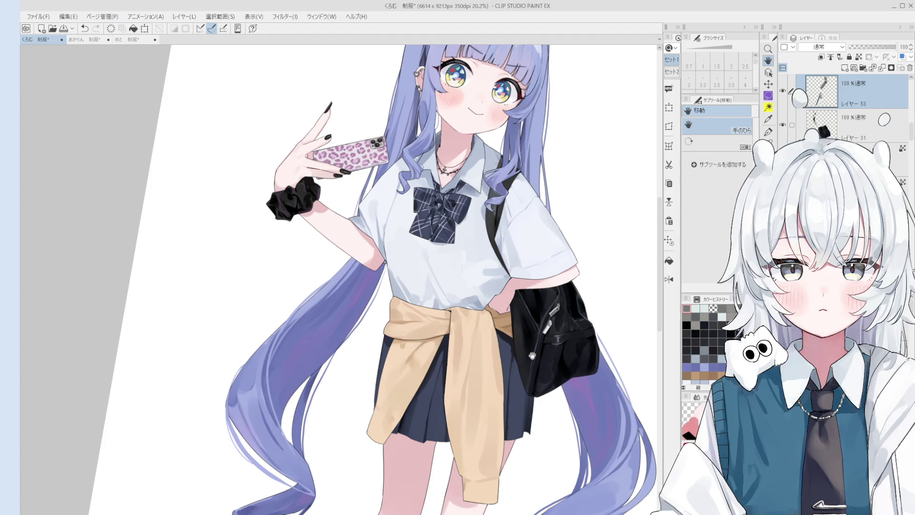
pyautogui.press('-')
pyautogui.press('-')
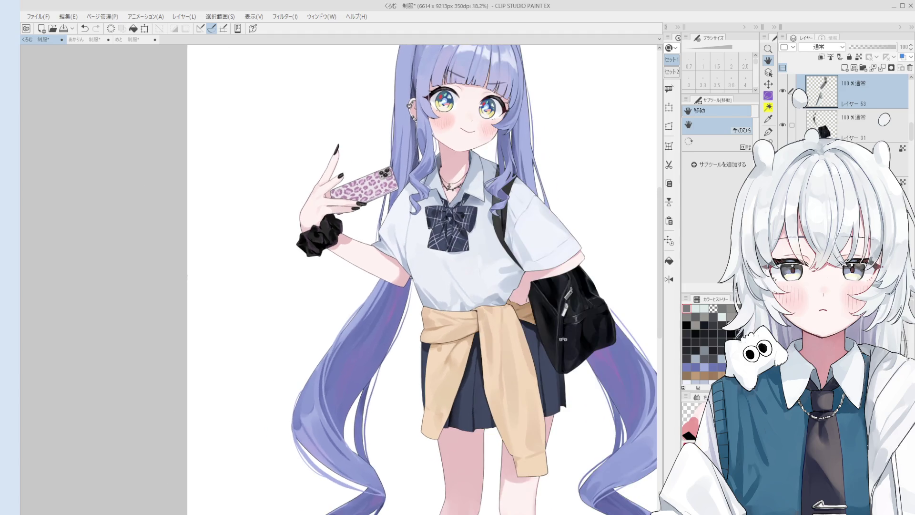
pyautogui.scroll(3, 489, 284)
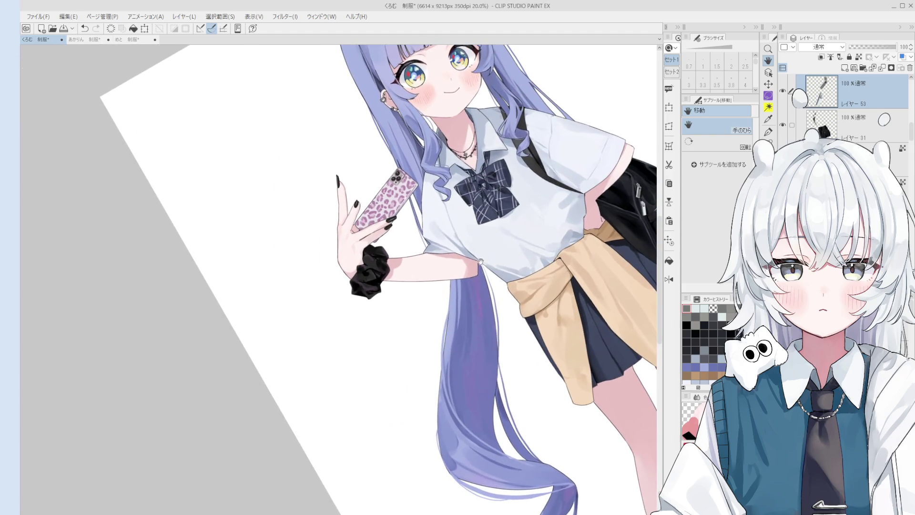
pyautogui.press('o')
pyautogui.keyDown('ctrl'); pyautogui.keyDown('shift'); pyautogui.click(488, 285); pyautogui.keyUp('shift'); pyautogui.keyUp('ctrl')
pyautogui.scroll(3, 488, 285)
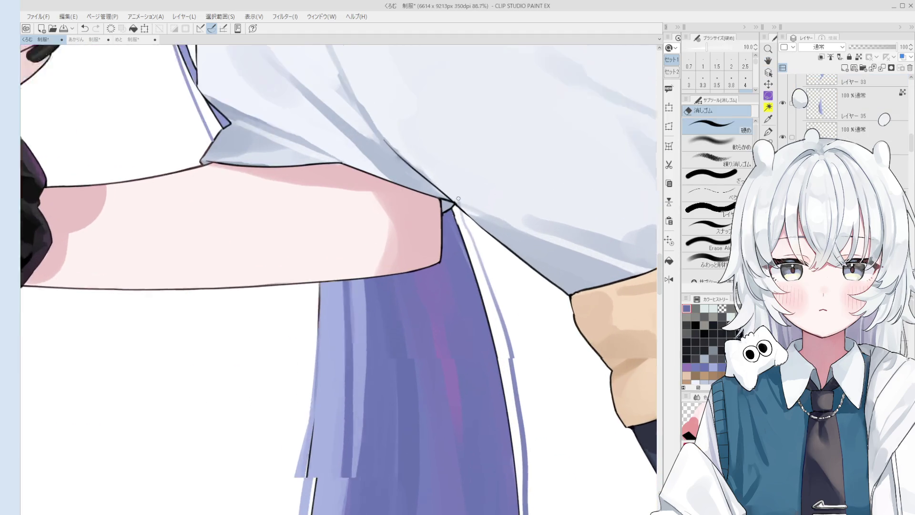
pyautogui.scroll(-2, 466, 236)
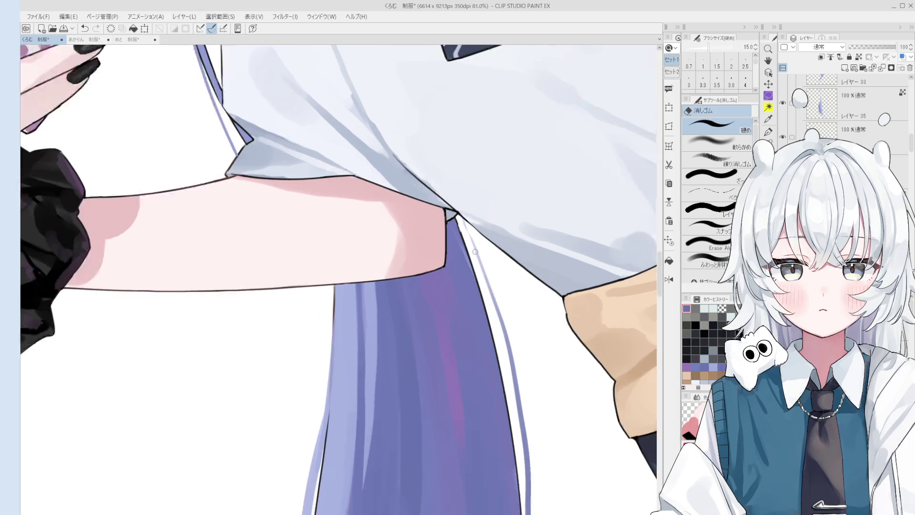
pyautogui.keyDown('ctrl'); pyautogui.keyDown('shift'); pyautogui.click(475, 246); pyautogui.keyUp('shift'); pyautogui.keyUp('ctrl')
pyautogui.press('p')
pyautogui.scroll(2, 474, 246)
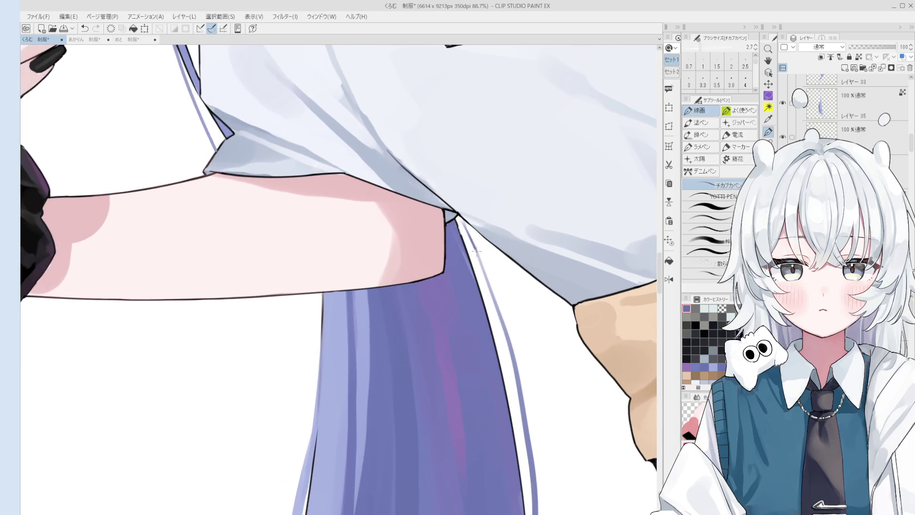
pyautogui.scroll(-2, 474, 253)
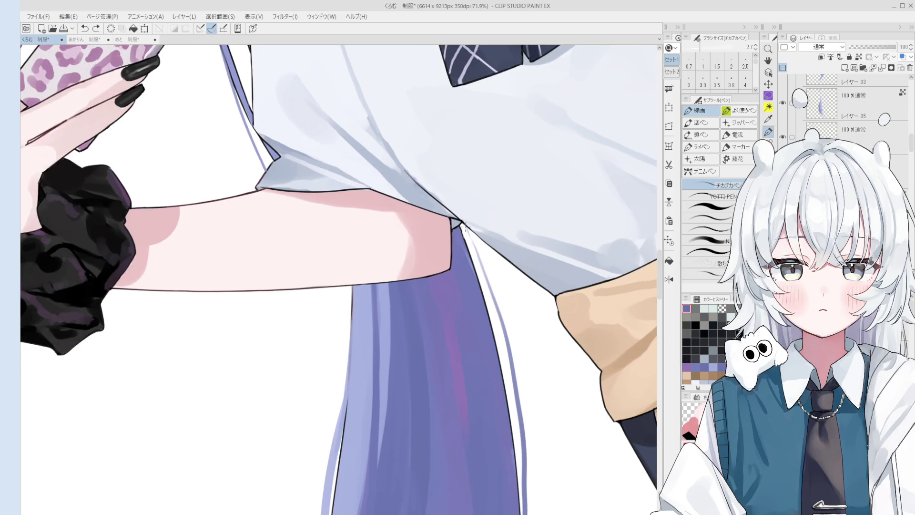
pyautogui.scroll(3, 460, 249)
pyautogui.keyDown('ctrl'); pyautogui.keyDown('shift'); pyautogui.click(461, 248); pyautogui.keyUp('shift'); pyautogui.keyUp('ctrl')
pyautogui.scroll(4, 461, 249)
pyautogui.keyDown('ctrl'); pyautogui.keyDown('shift'); pyautogui.click(457, 236); pyautogui.keyUp('shift'); pyautogui.keyUp('ctrl')
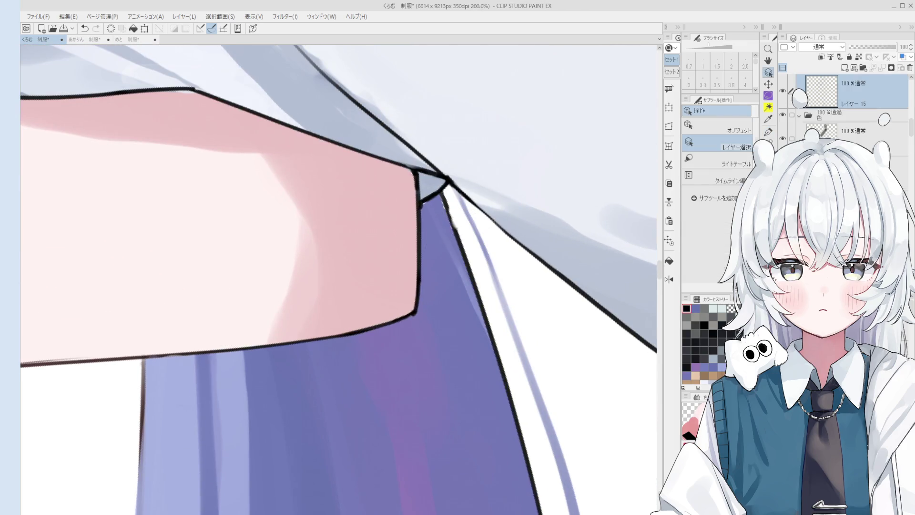
# Clean up the underarm line art, alternating between pen and eraser.
pyautogui.press('e')
pyautogui.press('h')
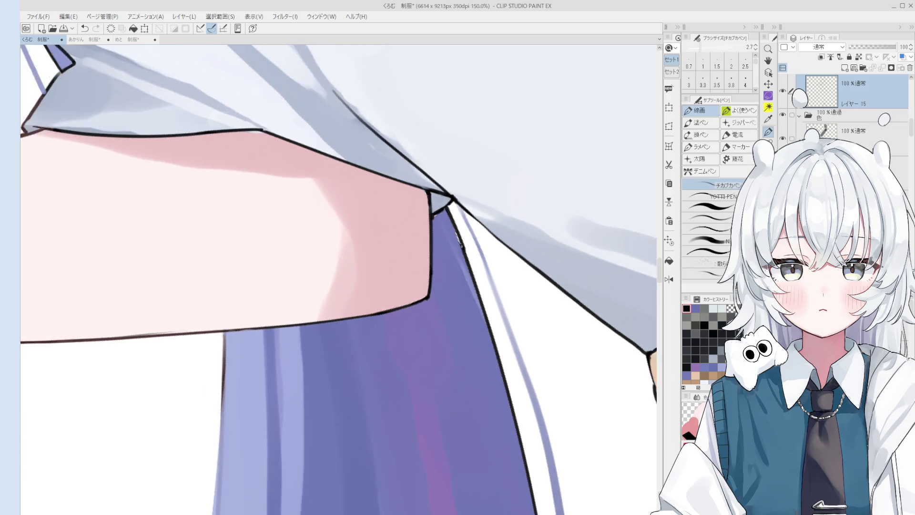
pyautogui.scroll(-4, 463, 252)
pyautogui.scroll(2, 469, 280)
pyautogui.press('p')
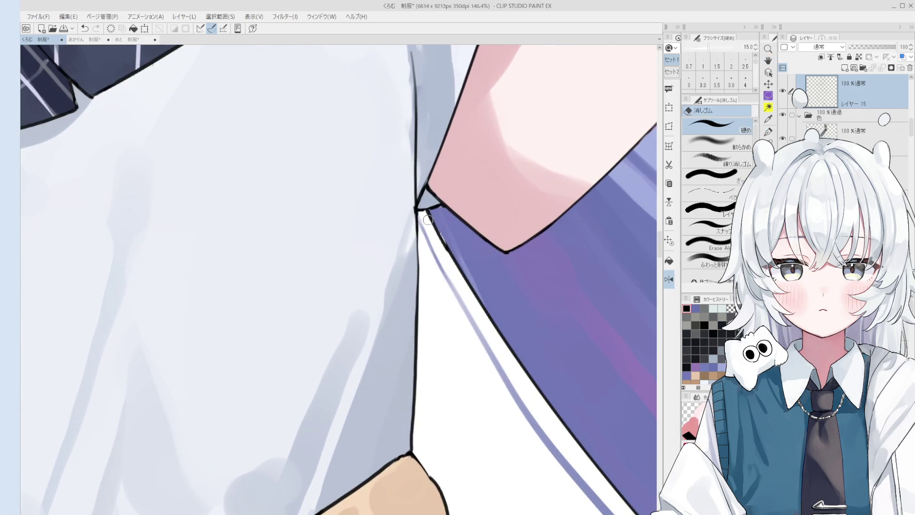
pyautogui.scroll(-1, 456, 260)
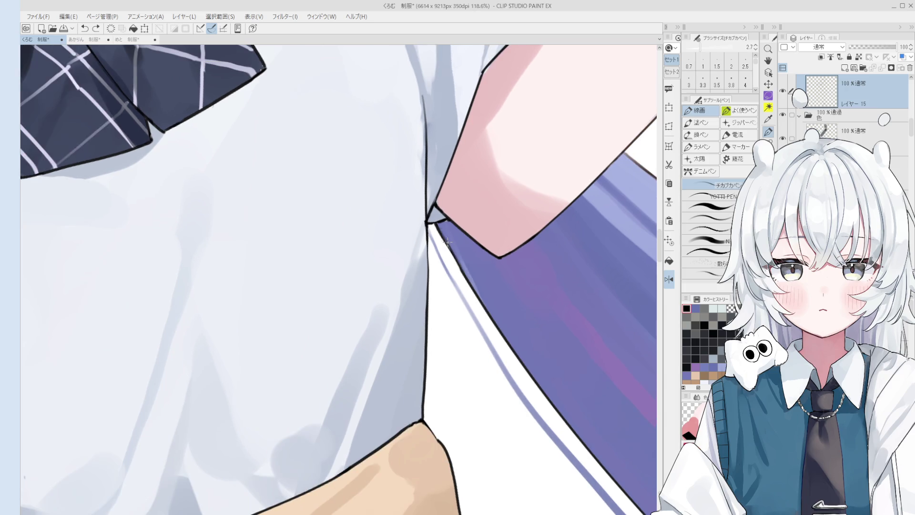
pyautogui.press('e')
pyautogui.press('p')
pyautogui.scroll(-2, 495, 257)
pyautogui.scroll(4, 501, 257)
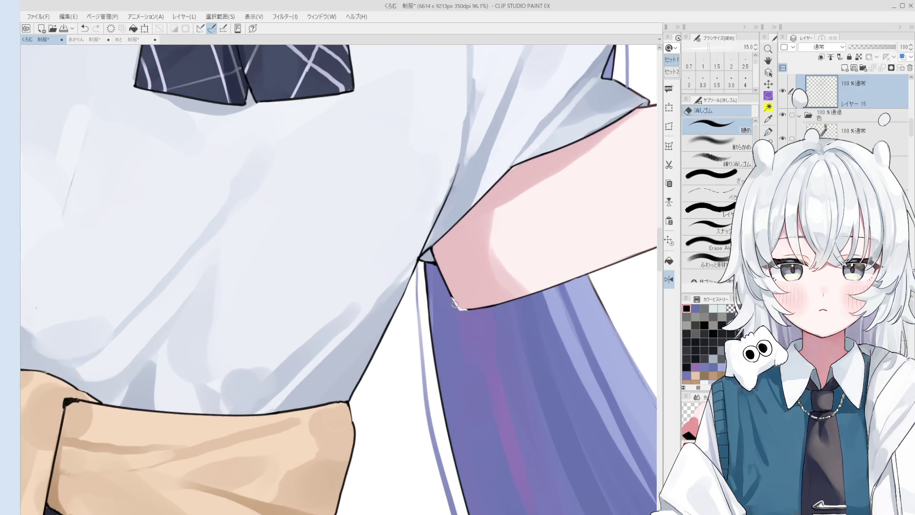
pyautogui.scroll(-2, 453, 305)
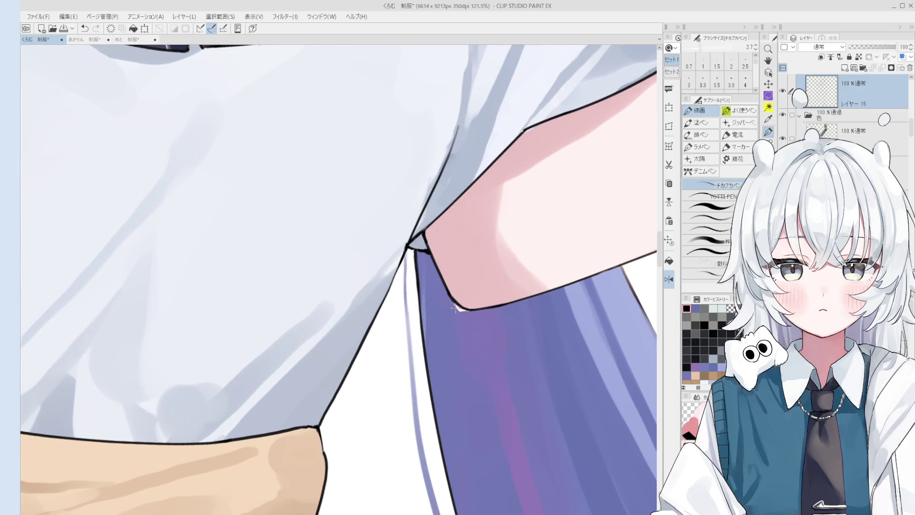
pyautogui.press('e')
pyautogui.scroll(2, 457, 308)
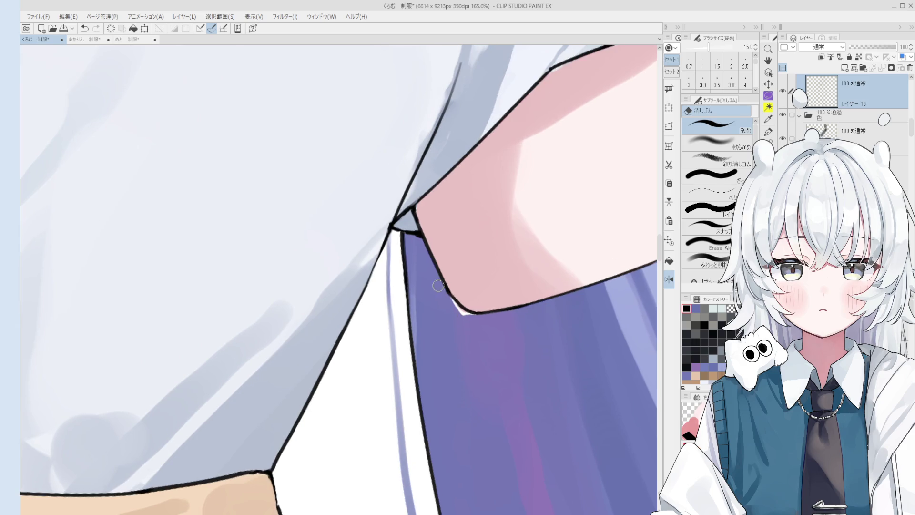
pyautogui.press('p')
pyautogui.scroll(1, 455, 297)
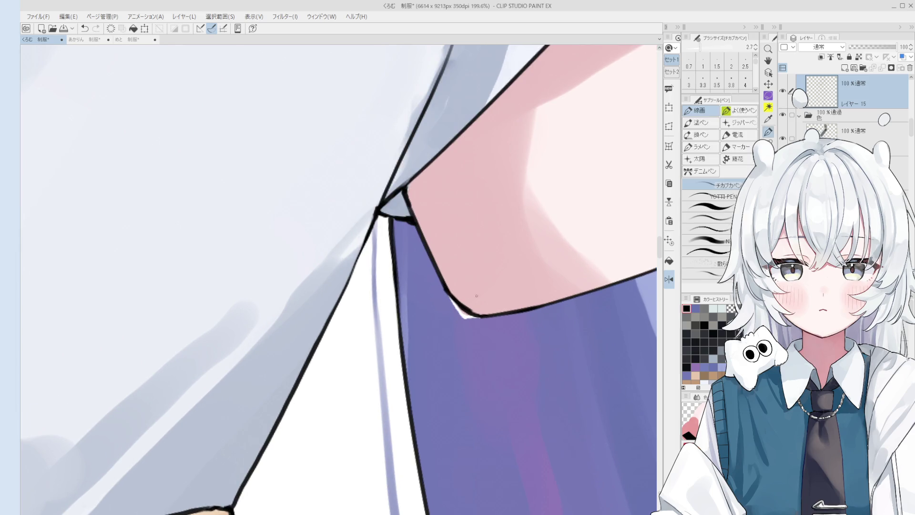
pyautogui.press('e')
pyautogui.press('p')
pyautogui.press('e')
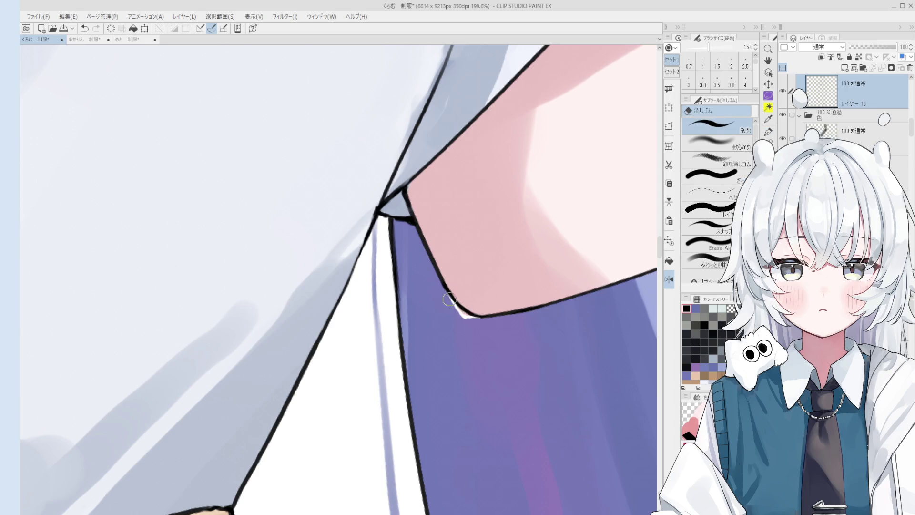
pyautogui.press('p')
# On Layer 33, paint sampled purple hair colour over the white gap at the collar.
pyautogui.keyDown('ctrl'); pyautogui.keyDown('shift'); pyautogui.click(425, 316); pyautogui.keyUp('shift'); pyautogui.keyUp('ctrl')
pyautogui.press('b')
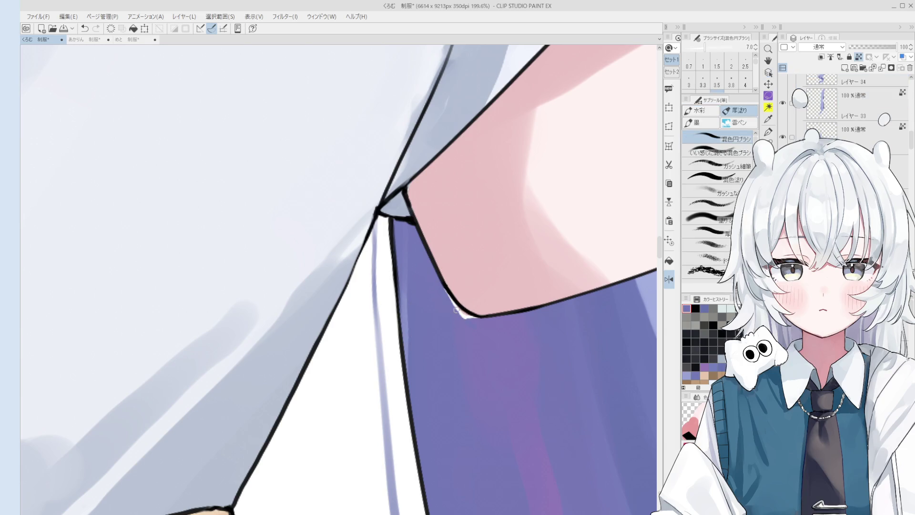
pyautogui.scroll(3, 435, 281)
pyautogui.keyDown('ctrl'); pyautogui.keyDown('shift'); pyautogui.click(440, 275); pyautogui.keyUp('shift'); pyautogui.keyUp('ctrl')
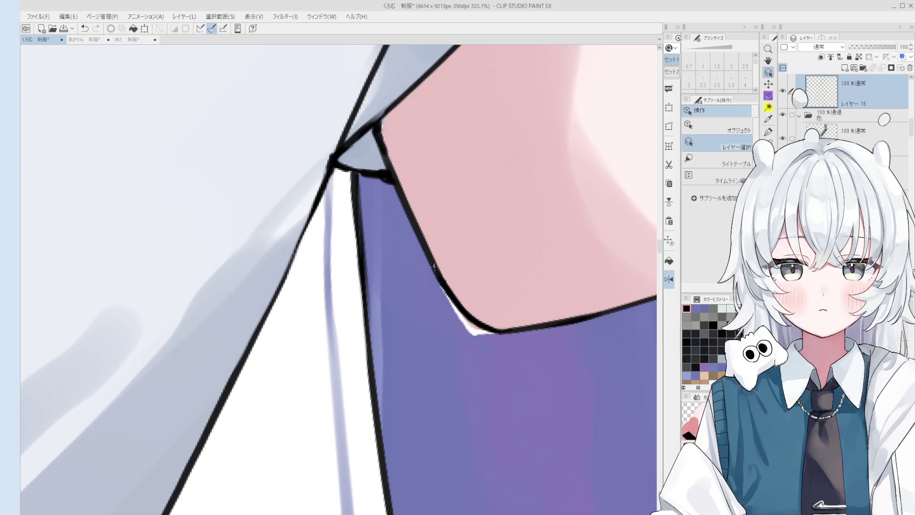
pyautogui.keyDown('ctrl'); pyautogui.keyDown('shift'); pyautogui.click(448, 348); pyautogui.keyUp('shift'); pyautogui.keyUp('ctrl')
pyautogui.keyDown('alt'); pyautogui.click(448, 348); pyautogui.keyUp('alt')
pyautogui.moveTo(473, 333)
pyautogui.mouseDown()
pyautogui.moveTo(436, 284)
pyautogui.moveTo(479, 332)
pyautogui.moveTo(499, 337)
pyautogui.mouseUp()
pyautogui.scroll(-3, 494, 310)
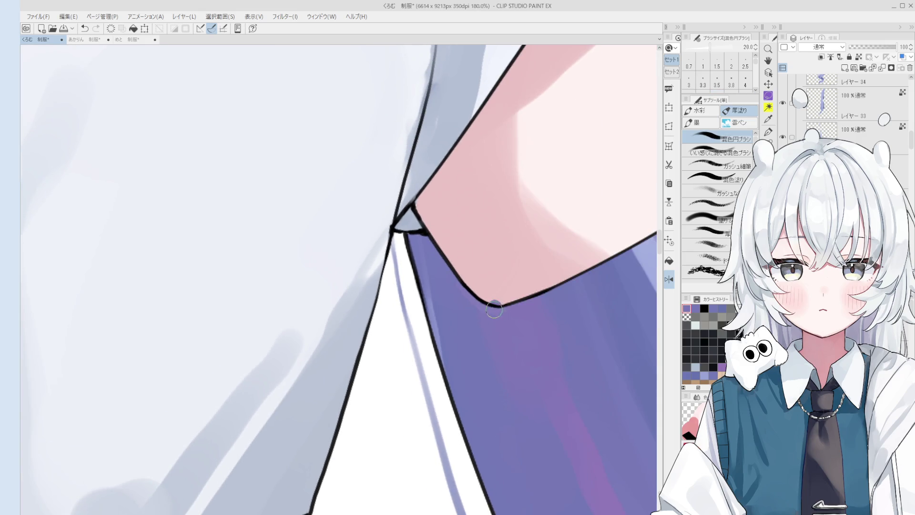
pyautogui.press('[')
pyautogui.press('[')
pyautogui.press('[')
pyautogui.scroll(-6, 491, 334)
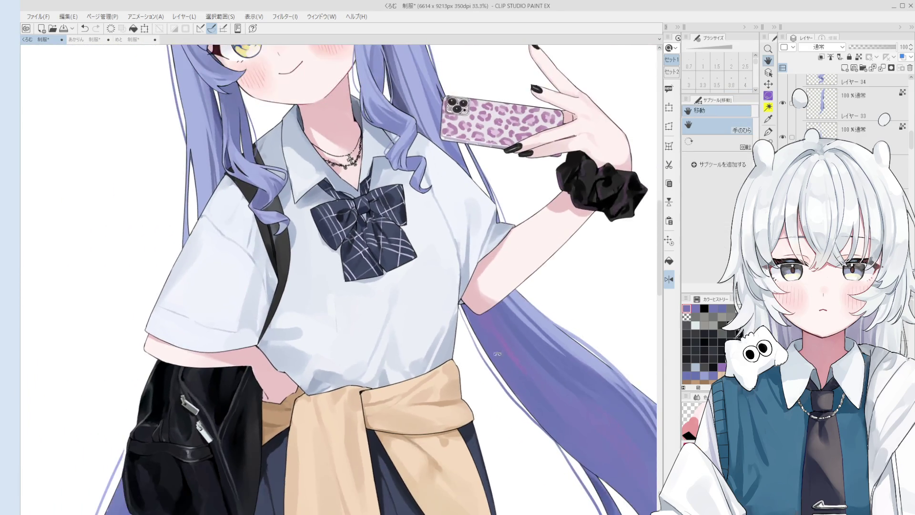
# Save the schoolgirl illustration with Ctrl+S.
pyautogui.scroll(-1, 497, 354)
pyautogui.scroll(-1, 490, 341)
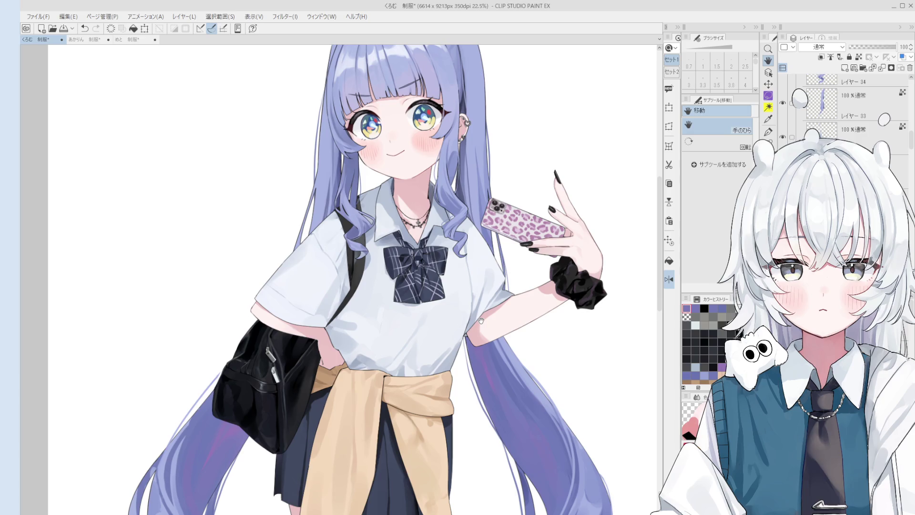
pyautogui.hotkey('ctrl', 's')
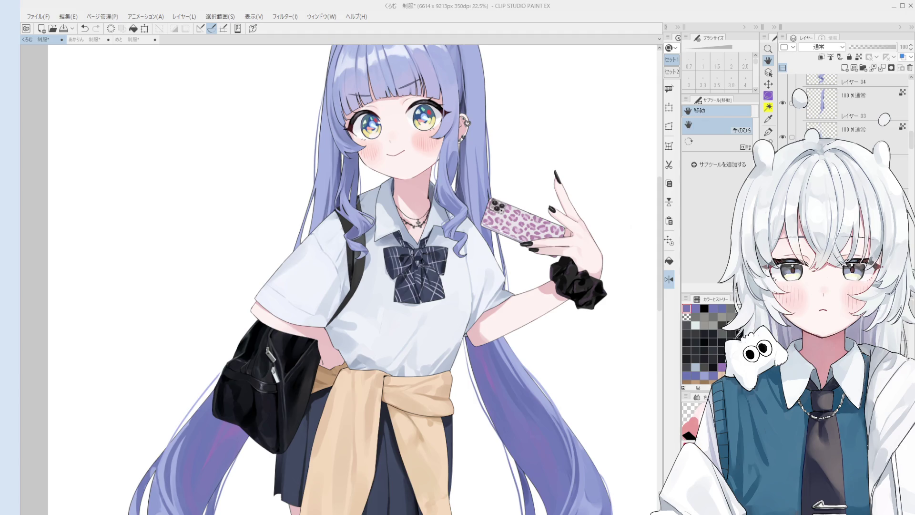
pyautogui.scroll(-3, 416, 342)
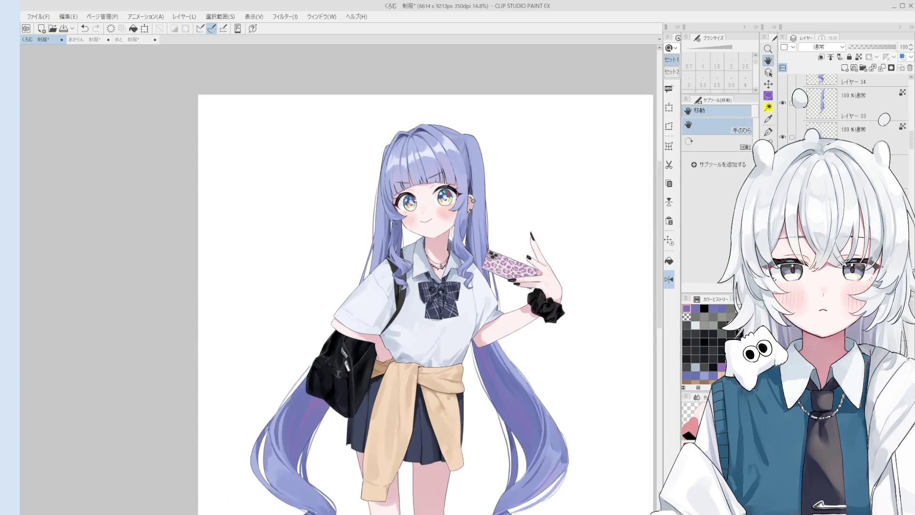
# Reset the view rotation and bring the bag and tied cardigan into view.
pyautogui.moveTo(464, 396); pyautogui.dragTo(525, 369)
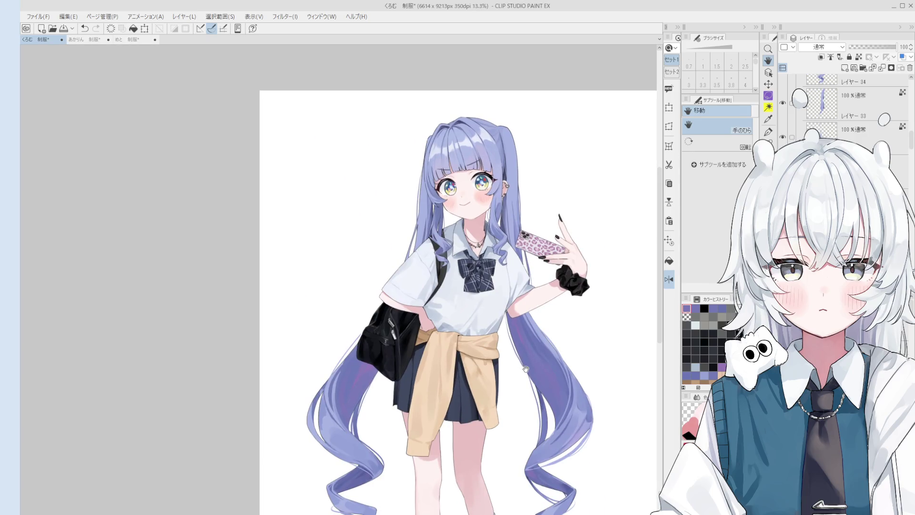
pyautogui.press('-')
pyautogui.press('-')
pyautogui.press('b')
pyautogui.scroll(3, 442, 367)
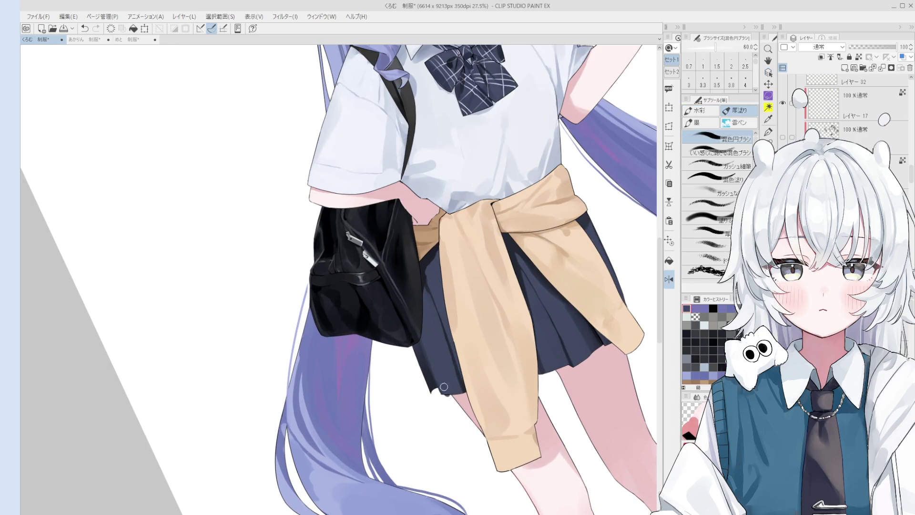
pyautogui.scroll(1, 447, 392)
pyautogui.scroll(-2, 460, 390)
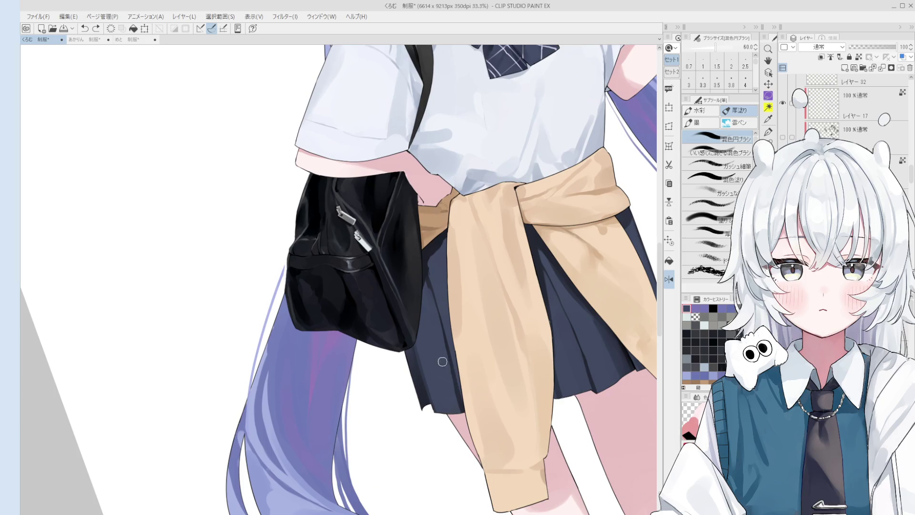
pyautogui.press('h')
pyautogui.moveTo(480, 351); pyautogui.dragTo(510, 376)
pyautogui.press('b')
pyautogui.scroll(2, 448, 329)
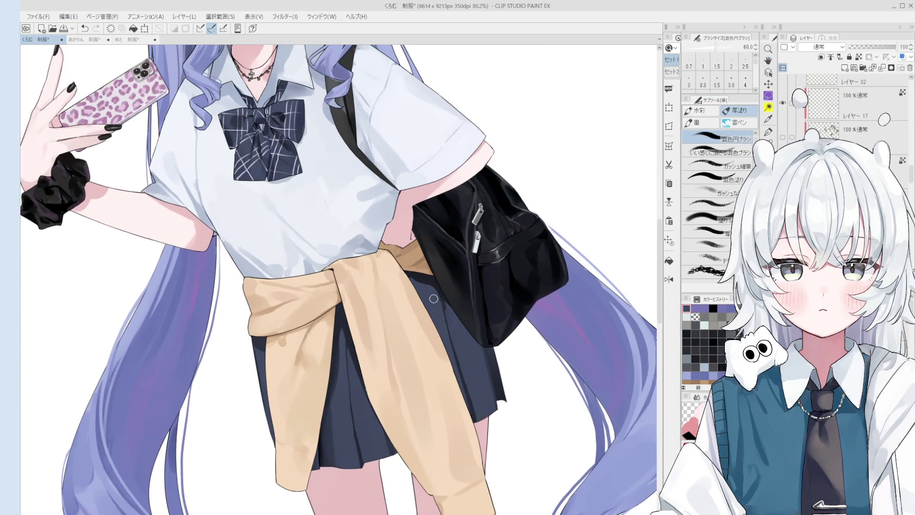
pyautogui.scroll(2, 443, 292)
# Paint a brown shadow where the cardigan meets the bag.
pyautogui.moveTo(447, 309); pyautogui.dragTo(453, 312)
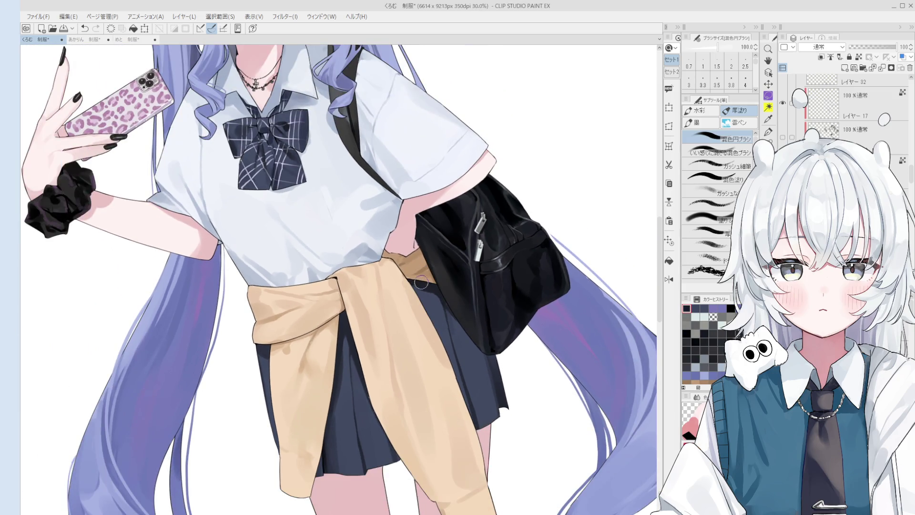
pyautogui.scroll(5, 411, 281)
pyautogui.moveTo(392, 262); pyautogui.dragTo(416, 253)
pyautogui.scroll(-4, 416, 253)
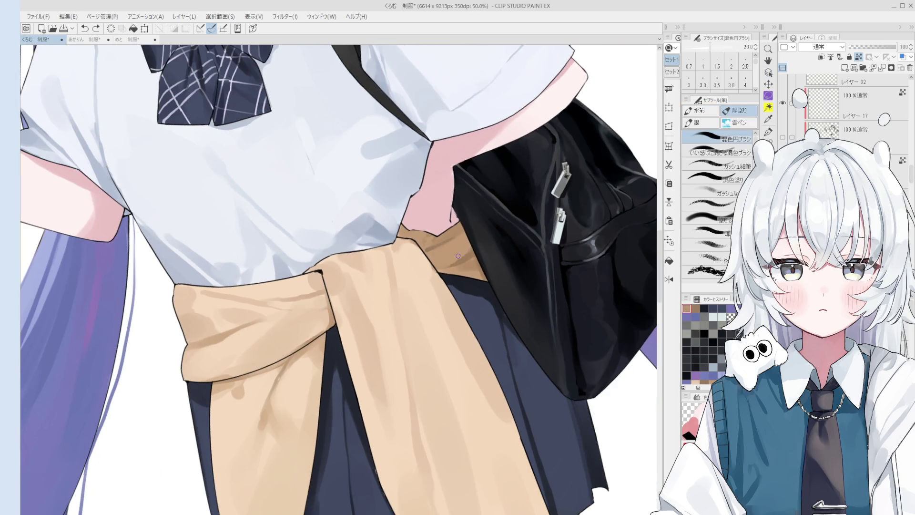
pyautogui.scroll(1, 463, 240)
pyautogui.moveTo(448, 245); pyautogui.dragTo(428, 247)
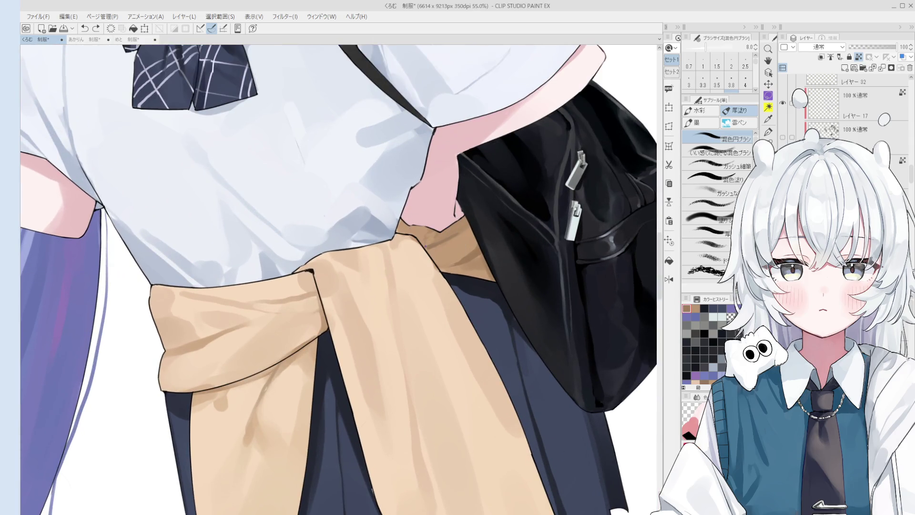
pyautogui.scroll(-1, 420, 244)
# Sample colours from the cardigan shading and switch to the colour-mixing brush.
pyautogui.keyDown('alt'); pyautogui.click(413, 244); pyautogui.keyUp('alt')
pyautogui.scroll(-2, 414, 244)
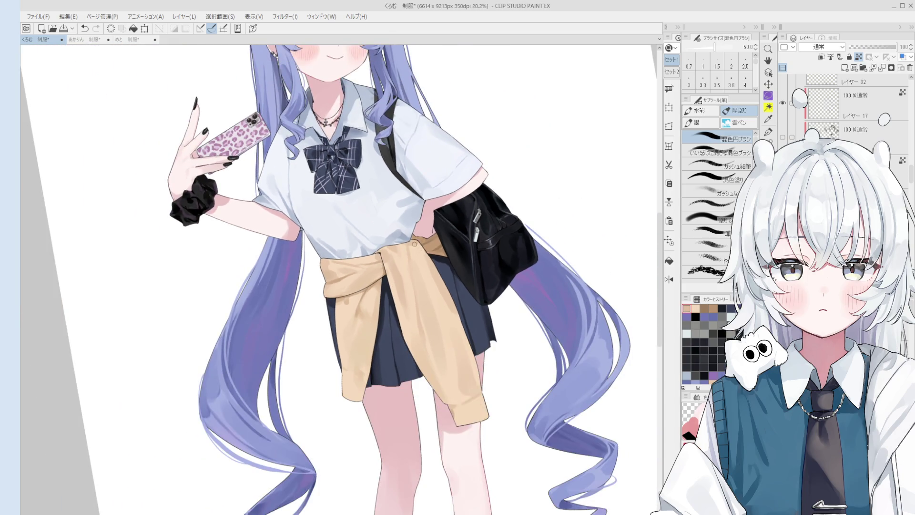
pyautogui.keyDown('alt'); pyautogui.click(413, 248); pyautogui.keyUp('alt')
pyautogui.keyDown('alt'); pyautogui.click(414, 247); pyautogui.keyUp('alt')
pyautogui.scroll(-2, 422, 257)
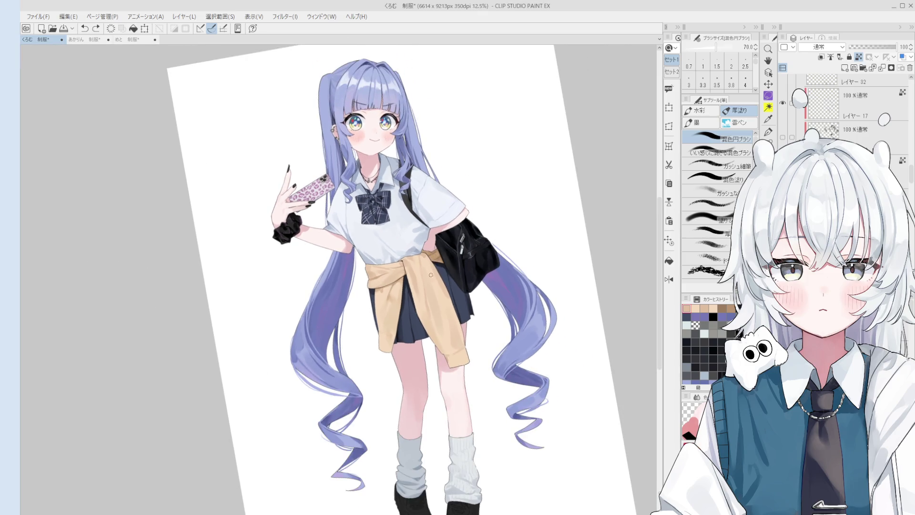
pyautogui.press('b')
pyautogui.scroll(2, 430, 271)
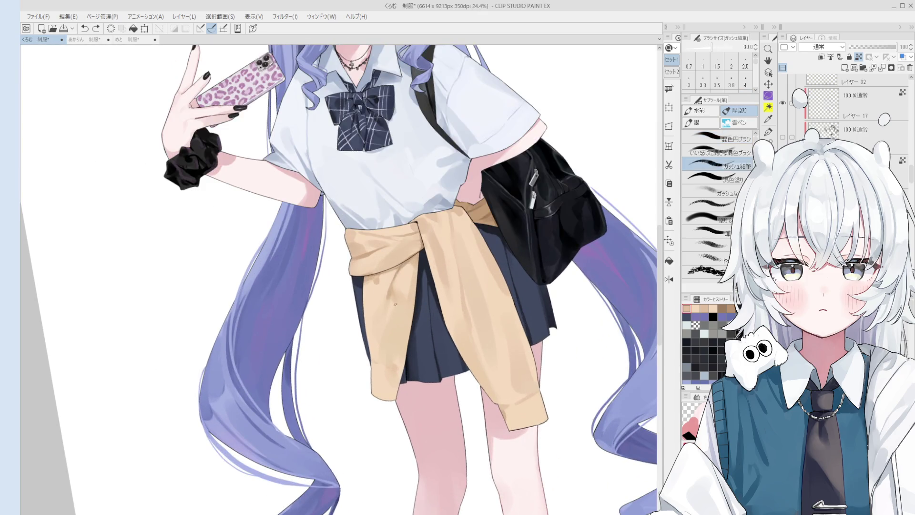
pyautogui.keyDown('alt'); pyautogui.click(396, 307); pyautogui.keyUp('alt')
pyautogui.press('b')
# Blend the cardigan shading with short strokes, resizing the brush between 170 and 40.
pyautogui.moveTo(390, 306); pyautogui.dragTo(387, 315)
pyautogui.press(']')
pyautogui.press(']')
pyautogui.press(']')
pyautogui.scroll(-1, 389, 319)
pyautogui.press('[')
pyautogui.press('[')
pyautogui.press('[')
pyautogui.hotkey('ctrl', 'z')
pyautogui.press('[')
pyautogui.moveTo(375, 334); pyautogui.dragTo(365, 309)
pyautogui.press('[')
pyautogui.hotkey('ctrl', 'z')
pyautogui.moveTo(368, 347); pyautogui.dragTo(372, 357)
pyautogui.press(']')
pyautogui.press(']')
pyautogui.press(']')
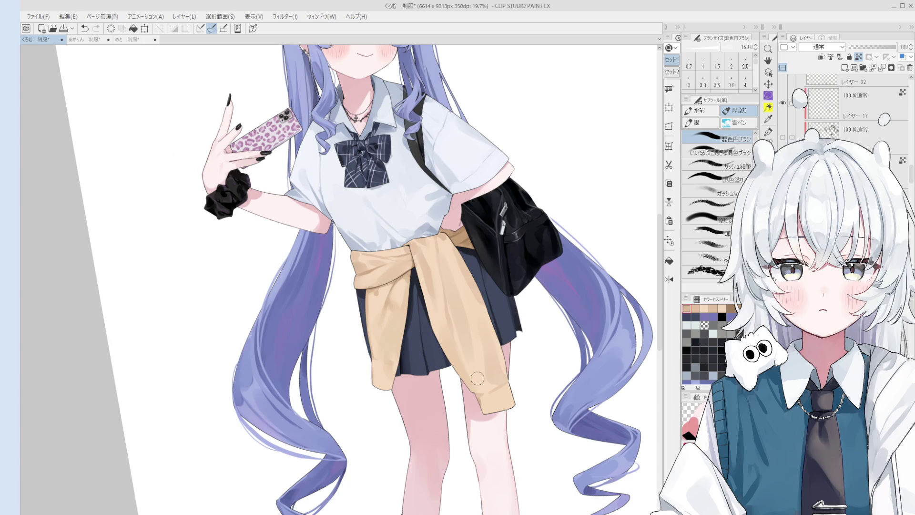
pyautogui.press('[')
pyautogui.press('[')
pyautogui.press('[')
pyautogui.moveTo(419, 260); pyautogui.dragTo(435, 315)
pyautogui.press('[')
pyautogui.press('[')
pyautogui.press('[')
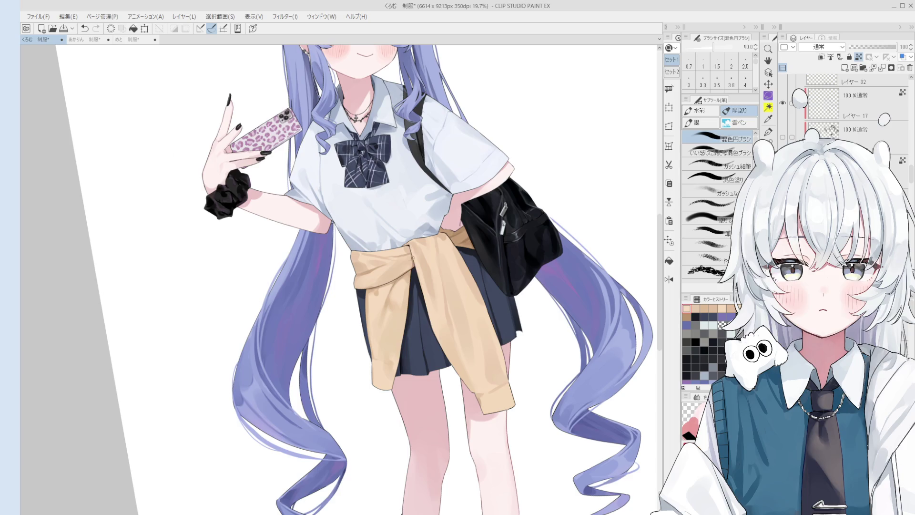
# Rotate the view to reduce its tilt and bring the whole figure into view.
pyautogui.scroll(-3, 441, 346)
pyautogui.scroll(1, 453, 299)
pyautogui.moveTo(478, 450); pyautogui.dragTo(504, 506)
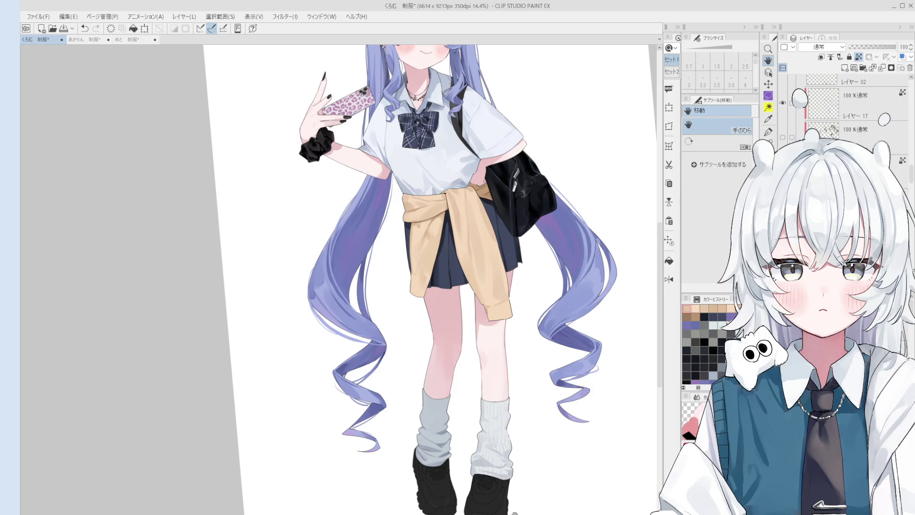
pyautogui.scroll(-2, 515, 514)
pyautogui.moveTo(521, 468)
pyautogui.mouseDown()
pyautogui.moveTo(507, 441)
pyautogui.moveTo(512, 461)
pyautogui.mouseUp()
pyautogui.press('o')
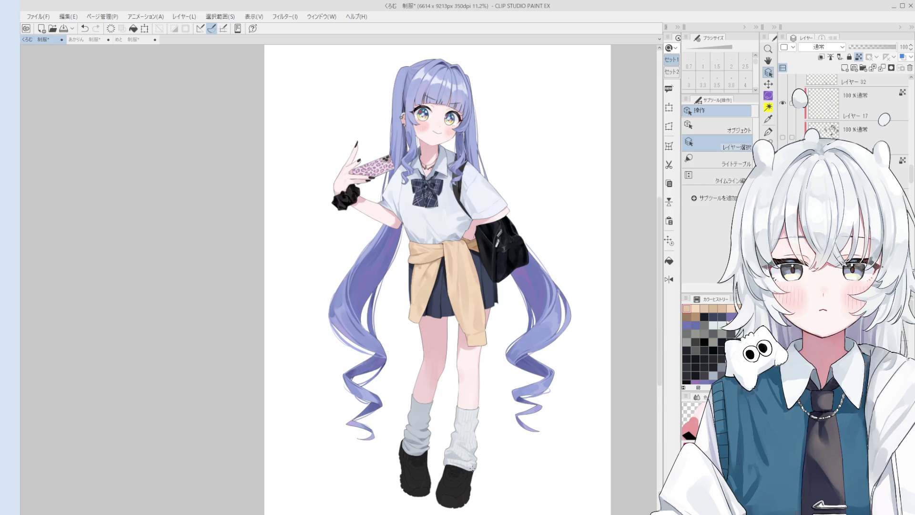
# Paint over the shirt front with the colour-mixing brush, sampling shirt tones and undoing a stroke.
pyautogui.press('b')
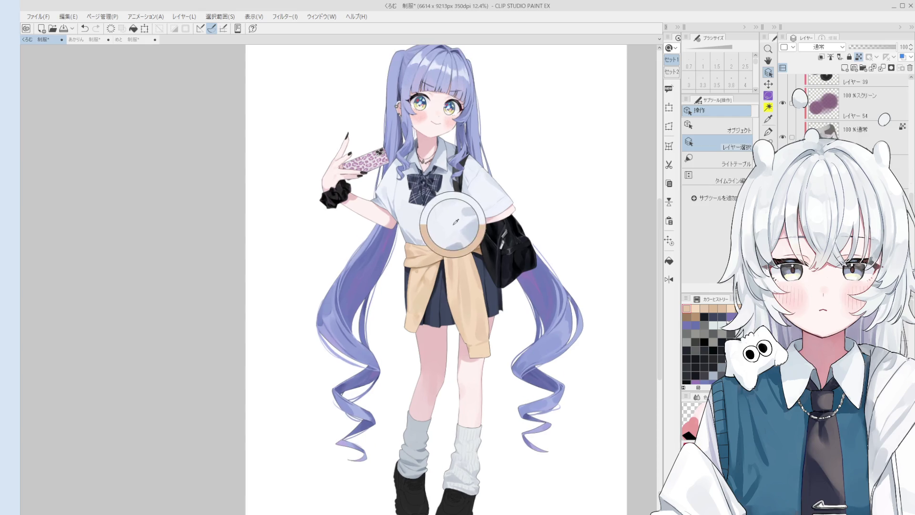
pyautogui.scroll(2, 462, 226)
pyautogui.moveTo(468, 218); pyautogui.dragTo(465, 212)
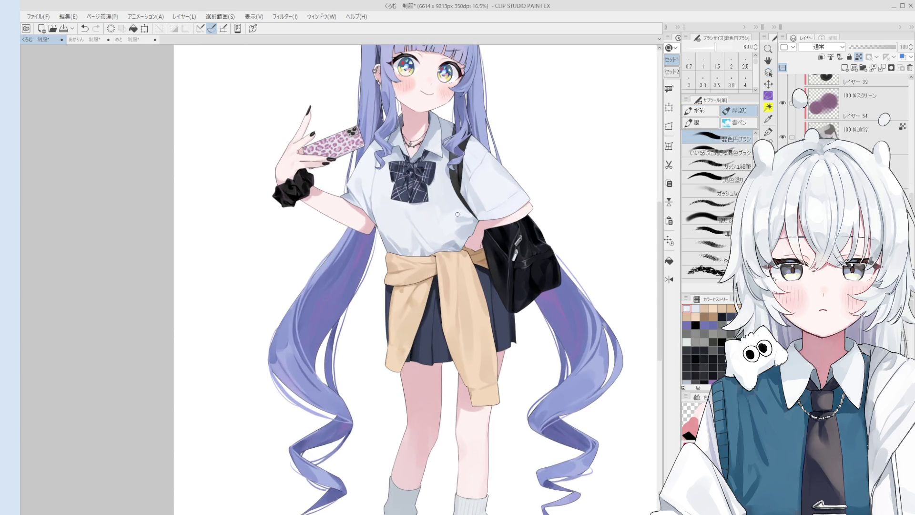
pyautogui.keyDown('alt'); pyautogui.click(470, 214); pyautogui.keyUp('alt')
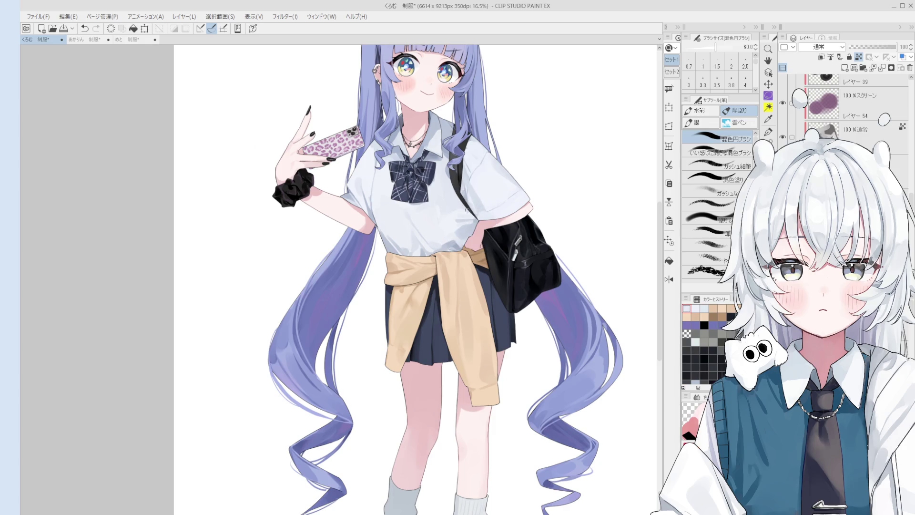
pyautogui.scroll(3, 466, 209)
pyautogui.keyDown('alt'); pyautogui.click(470, 215); pyautogui.keyUp('alt')
pyautogui.hotkey('ctrl', 'z')
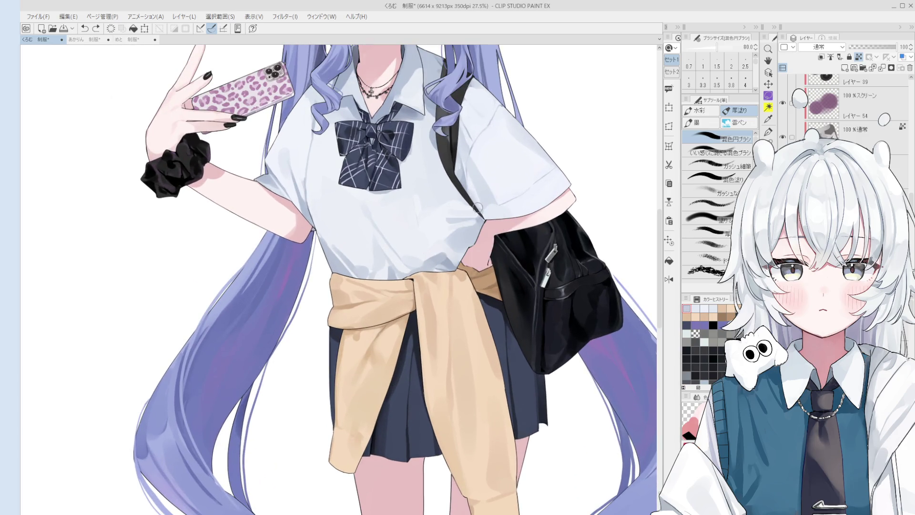
# Redo the shirt-front brightening stroke with the brush resized from 100 to 50.
pyautogui.scroll(-2, 472, 205)
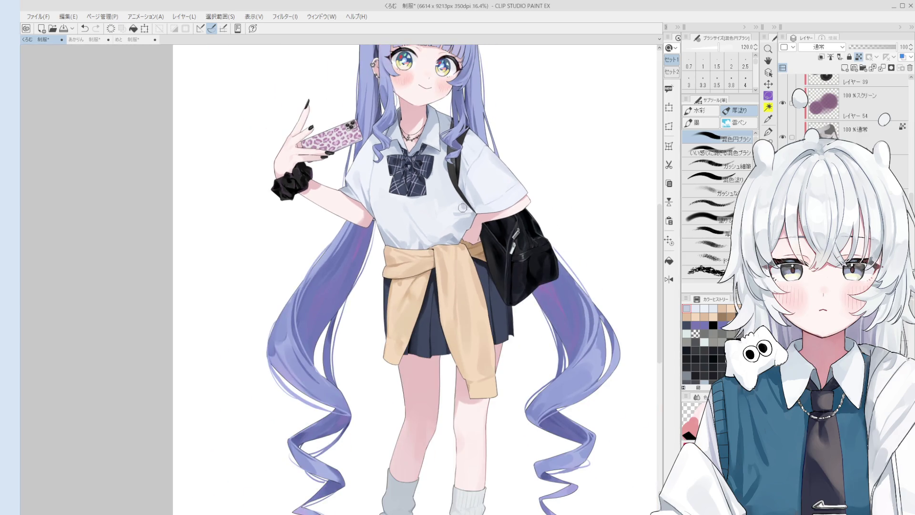
pyautogui.press(']')
pyautogui.press(']')
pyautogui.press(']')
pyautogui.keyDown('alt'); pyautogui.click(460, 201); pyautogui.keyUp('alt')
pyautogui.press('[')
pyautogui.hotkey('ctrl', 'z')
pyautogui.moveTo(465, 205)
pyautogui.mouseDown()
pyautogui.moveTo(453, 202)
pyautogui.moveTo(464, 204)
pyautogui.mouseUp()
pyautogui.keyDown('alt'); pyautogui.click(466, 206); pyautogui.keyUp('alt')
# Sample shirt colours up close and blend the shading with an 80-size brush.
pyautogui.press('[')
pyautogui.press('[')
pyautogui.press('[')
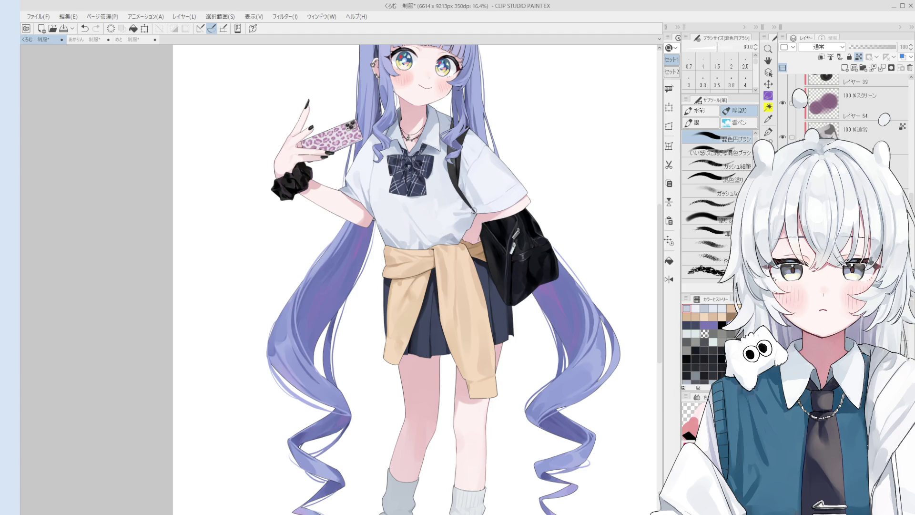
pyautogui.scroll(3, 468, 206)
pyautogui.keyDown('alt'); pyautogui.click(459, 222); pyautogui.keyUp('alt')
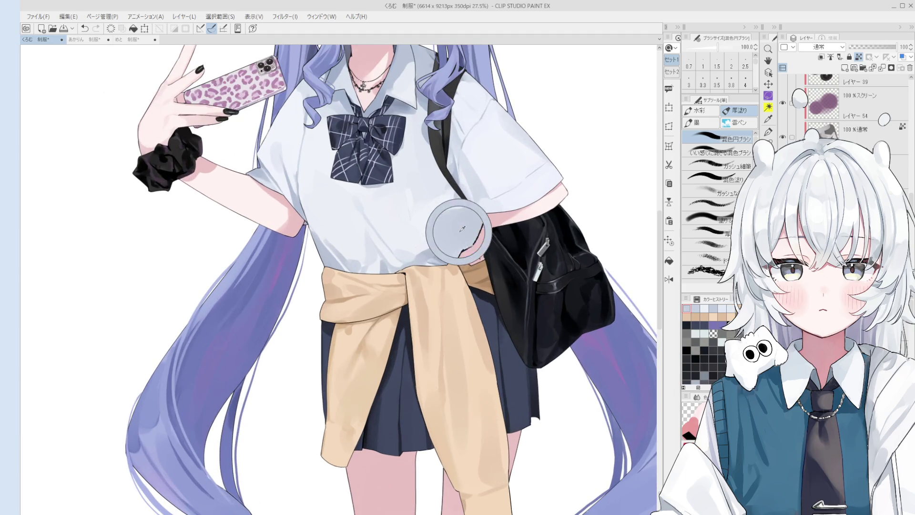
pyautogui.scroll(-1, 432, 217)
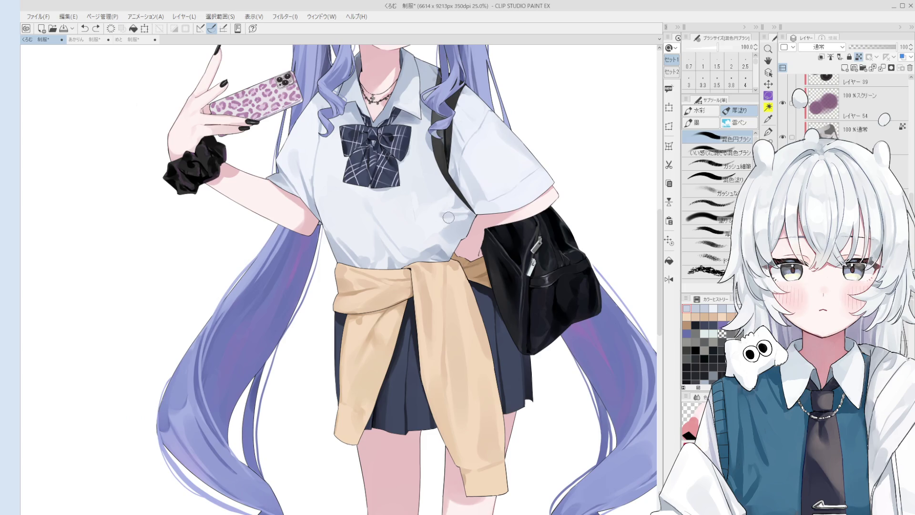
pyautogui.scroll(-1, 448, 219)
pyautogui.keyDown('alt'); pyautogui.click(446, 218); pyautogui.keyUp('alt')
pyautogui.press('[')
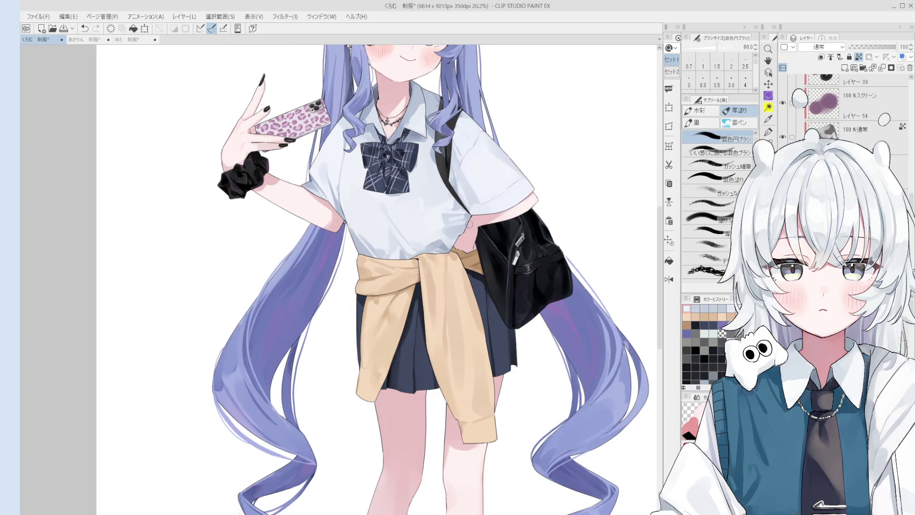
pyautogui.scroll(-2, 461, 217)
# Flip the canvas horizontally to check the drawing, then resume mixing-brush work at size 70.
pyautogui.press('h')
pyautogui.hotkey('ctrl', 'shift', 'h')
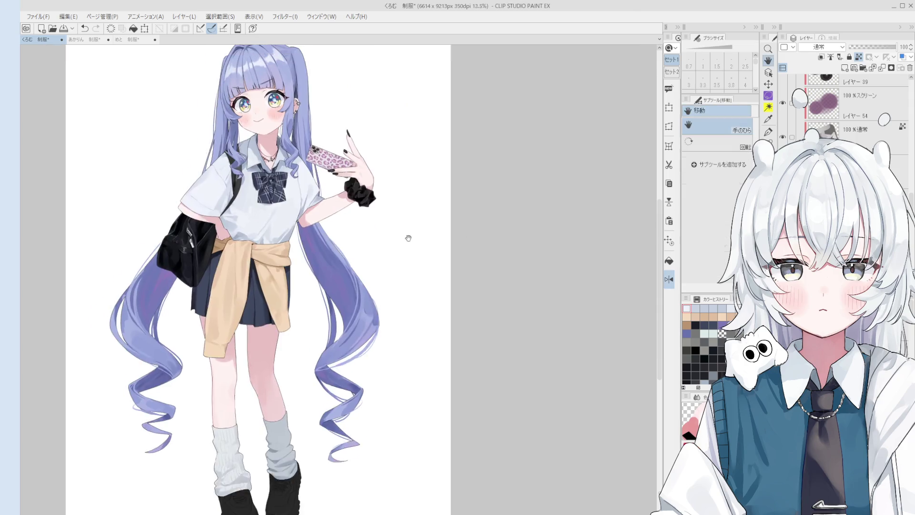
pyautogui.press('b')
pyautogui.scroll(5, 436, 286)
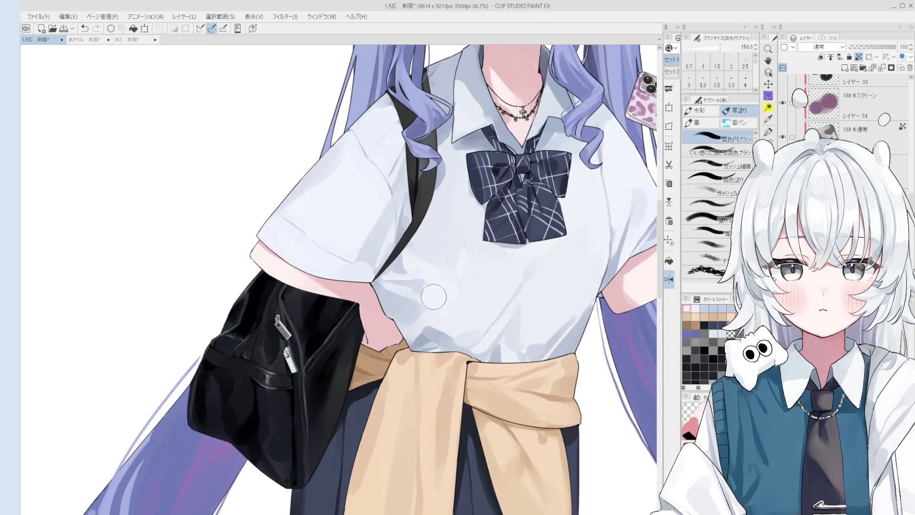
pyautogui.press('[')
pyautogui.press('[')
pyautogui.press('[')
# Sample colours from the lower shirt and enlarge the brush from 80 to 150.
pyautogui.keyDown('alt'); pyautogui.click(418, 286); pyautogui.keyUp('alt')
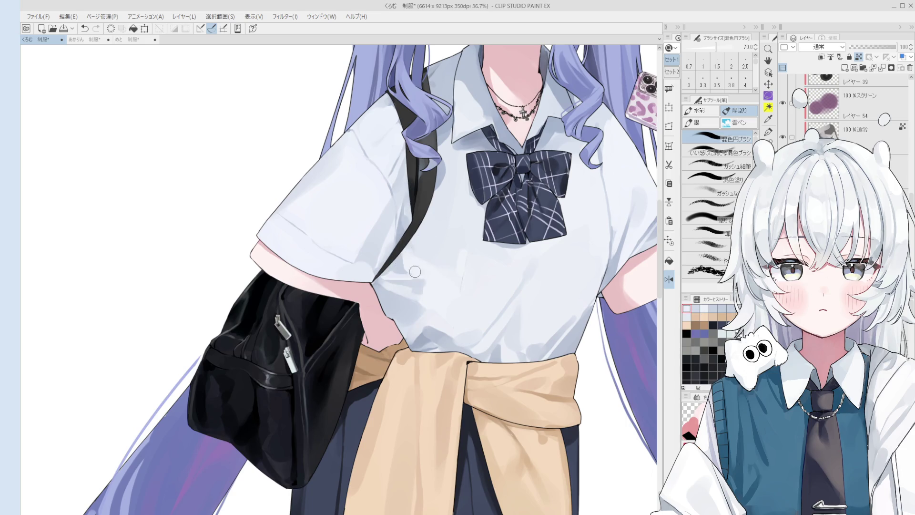
pyautogui.scroll(-2, 413, 274)
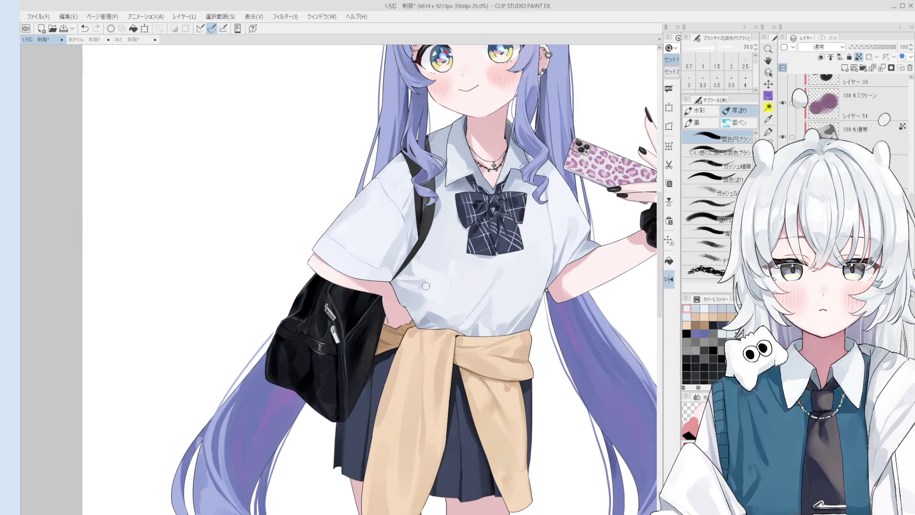
pyautogui.scroll(-1, 425, 295)
pyautogui.keyDown('alt'); pyautogui.click(425, 295); pyautogui.keyUp('alt')
pyautogui.press(']')
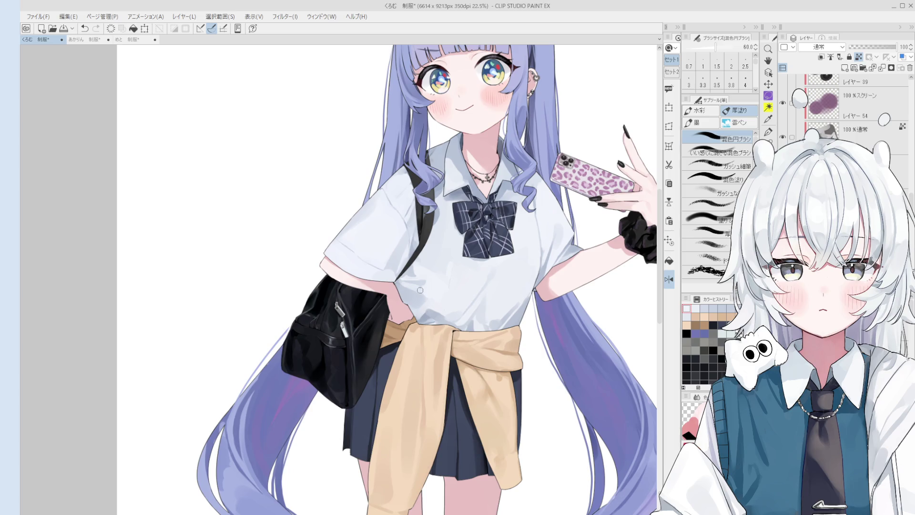
pyautogui.press(']')
pyautogui.press(']')
pyautogui.press(']')
pyautogui.scroll(-1, 420, 309)
pyautogui.keyDown('alt'); pyautogui.click(432, 295); pyautogui.keyUp('alt')
# Rotate the canvas view and shrink the colour-mixing brush to 30 for finer shading.
pyautogui.moveTo(431, 296); pyautogui.dragTo(418, 281)
pyautogui.press('b')
pyautogui.scroll(2, 419, 281)
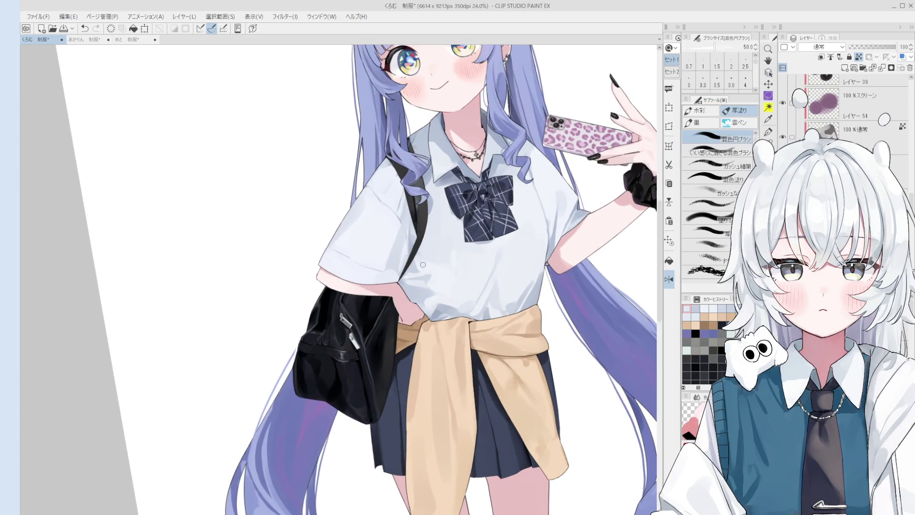
pyautogui.press('[')
pyautogui.press('[')
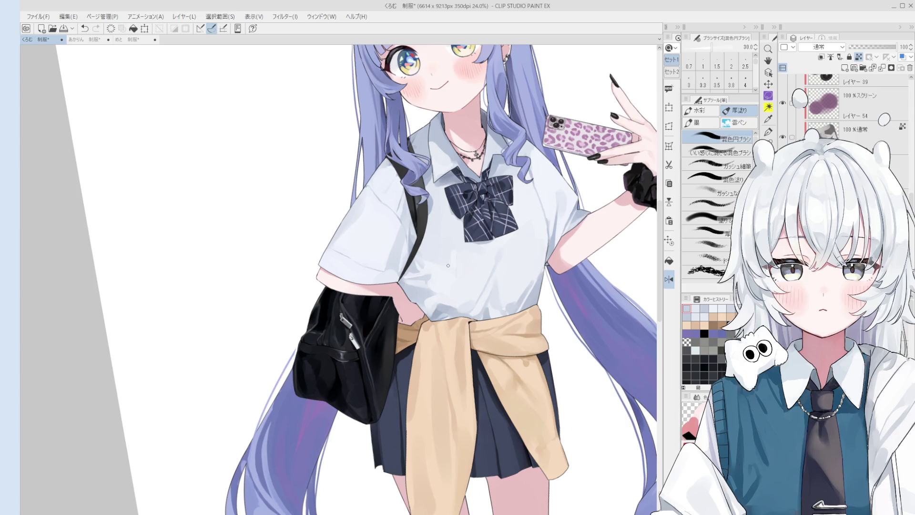
pyautogui.scroll(1, 434, 304)
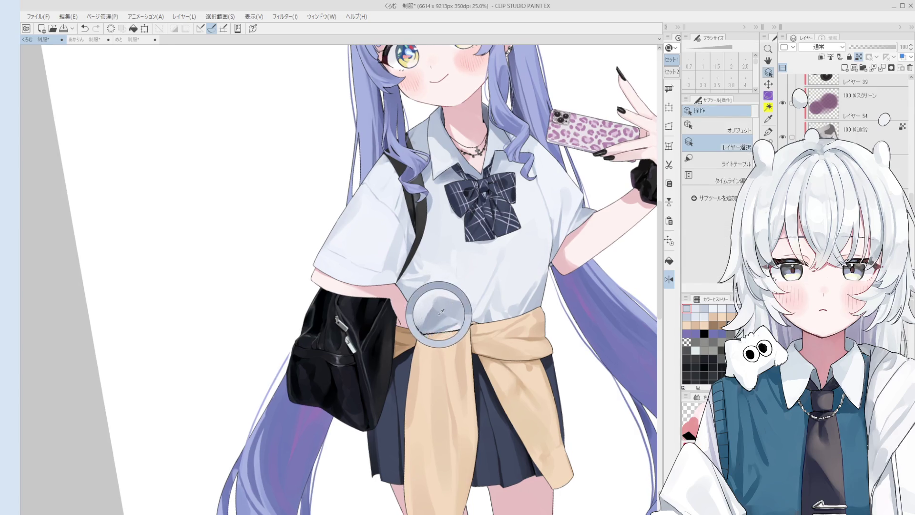
pyautogui.scroll(3, 442, 311)
pyautogui.scroll(1, 446, 315)
# Sample more shirt tones and set the brush size to 100.
pyautogui.keyDown('alt'); pyautogui.click(451, 318); pyautogui.keyUp('alt')
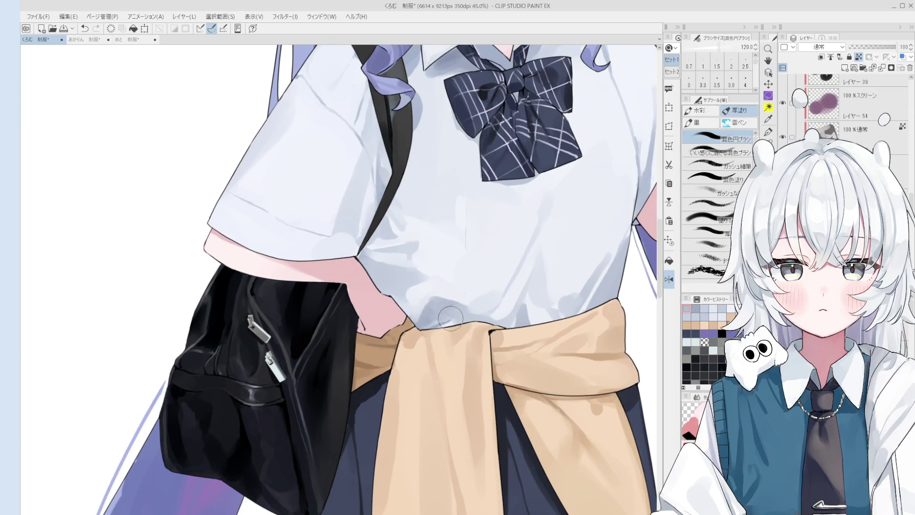
pyautogui.scroll(-2, 451, 318)
pyautogui.keyDown('alt'); pyautogui.click(449, 312); pyautogui.keyUp('alt')
pyautogui.press('[')
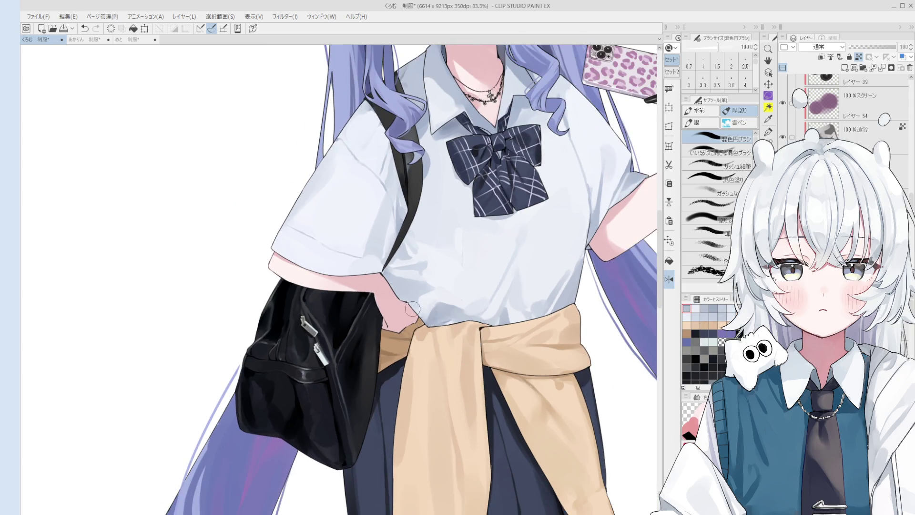
pyautogui.scroll(-3, 418, 312)
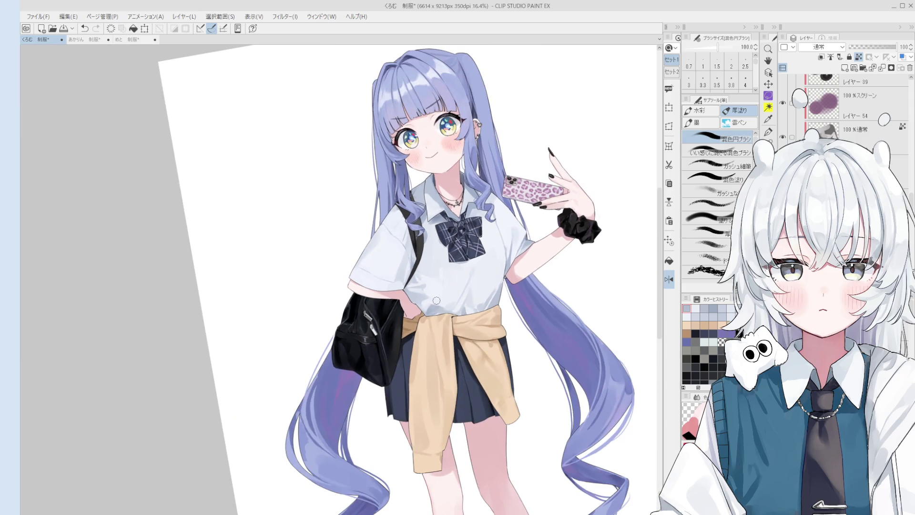
# Choose the final shirt colour to paint with and enlarge the brush to 500.
pyautogui.keyDown('alt'); pyautogui.click(423, 290); pyautogui.keyUp('alt')
pyautogui.keyDown('alt'); pyautogui.click(423, 286); pyautogui.keyUp('alt')
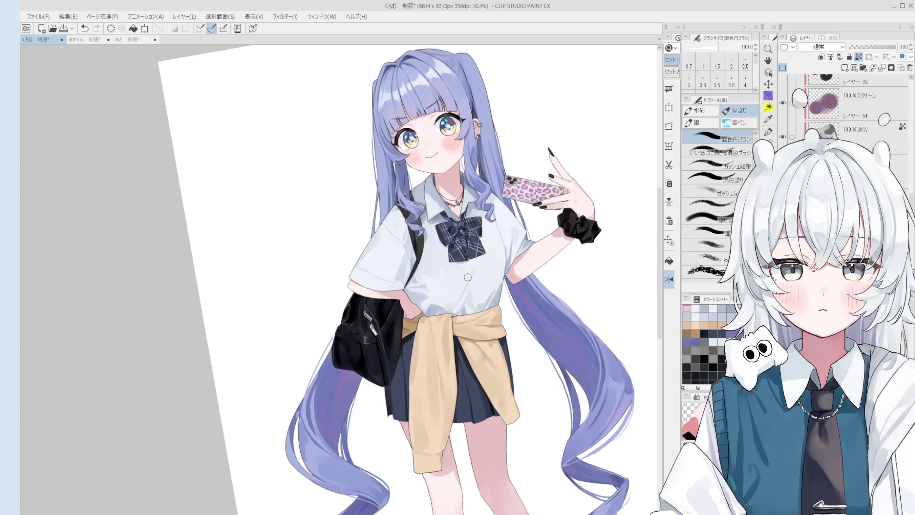
pyautogui.keyDown('alt'); pyautogui.click(436, 282); pyautogui.keyUp('alt')
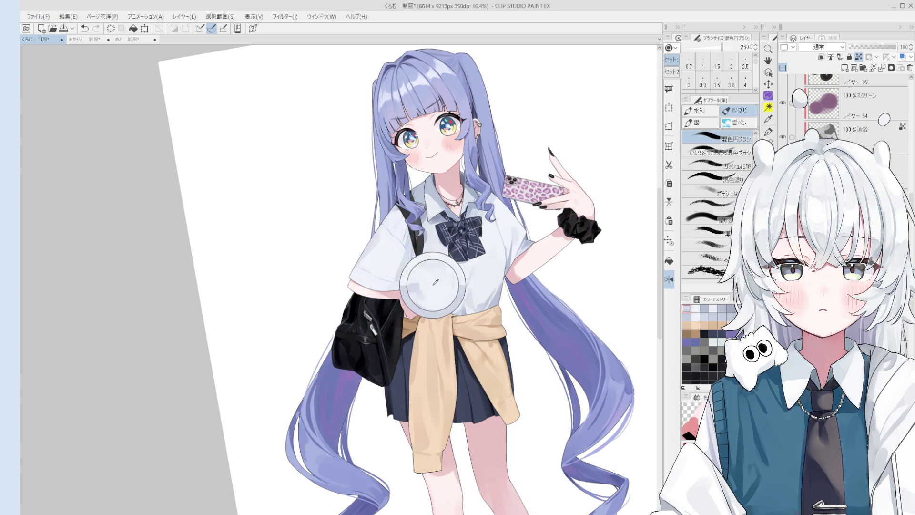
pyautogui.keyDown('alt'); pyautogui.click(433, 284); pyautogui.keyUp('alt')
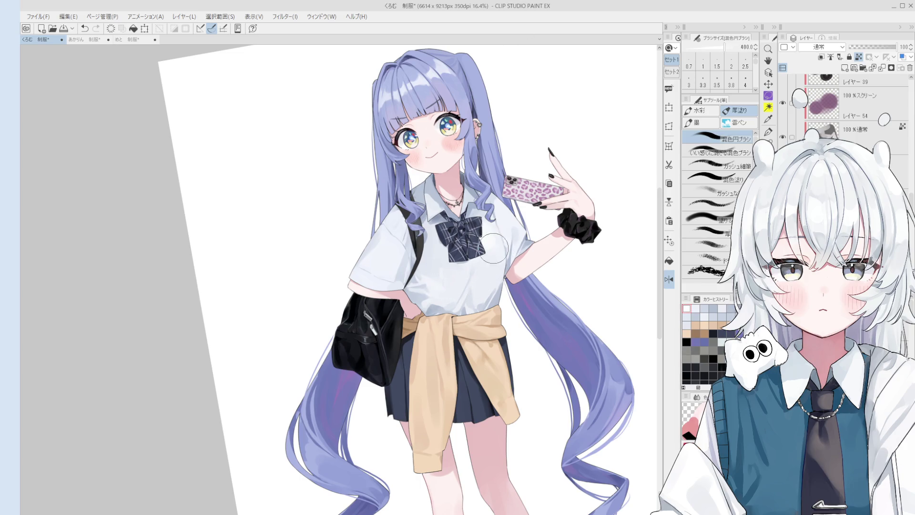
pyautogui.press(']')
pyautogui.press(']')
pyautogui.press(']')
pyautogui.press('@')
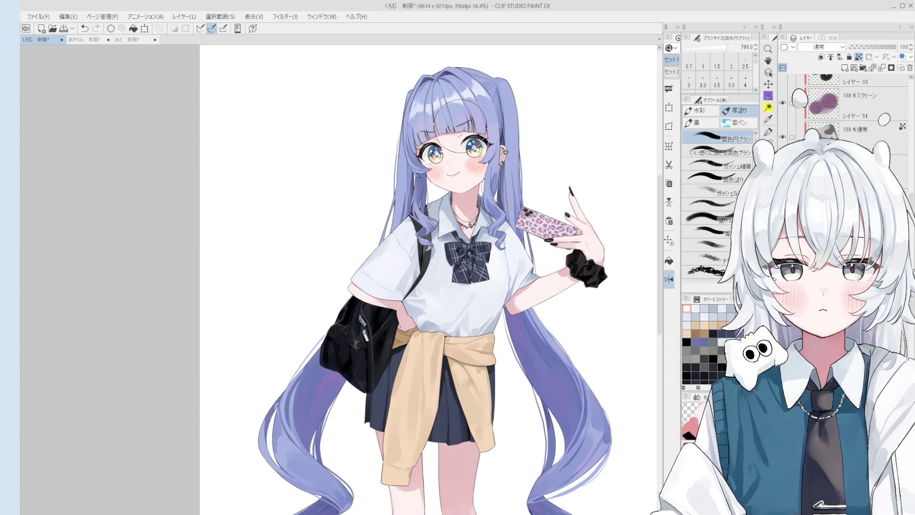
pyautogui.scroll(-2, 460, 138)
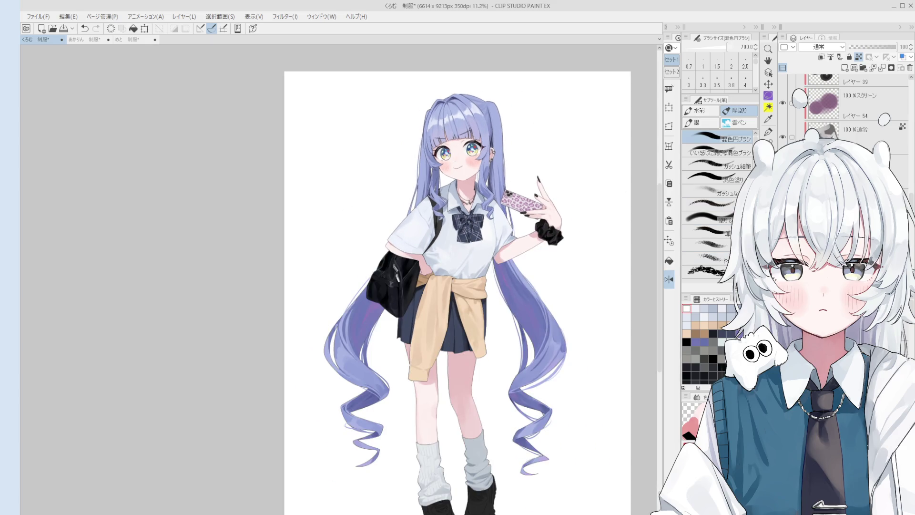
pyautogui.moveTo(660, 265)
pyautogui.mouseDown()
pyautogui.moveTo(660, 179)
pyautogui.moveTo(660, 263)
pyautogui.mouseUp()
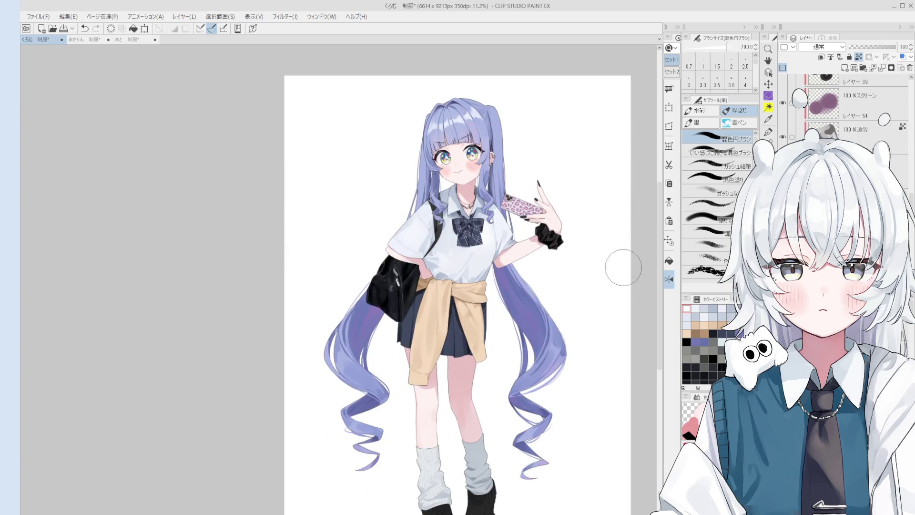